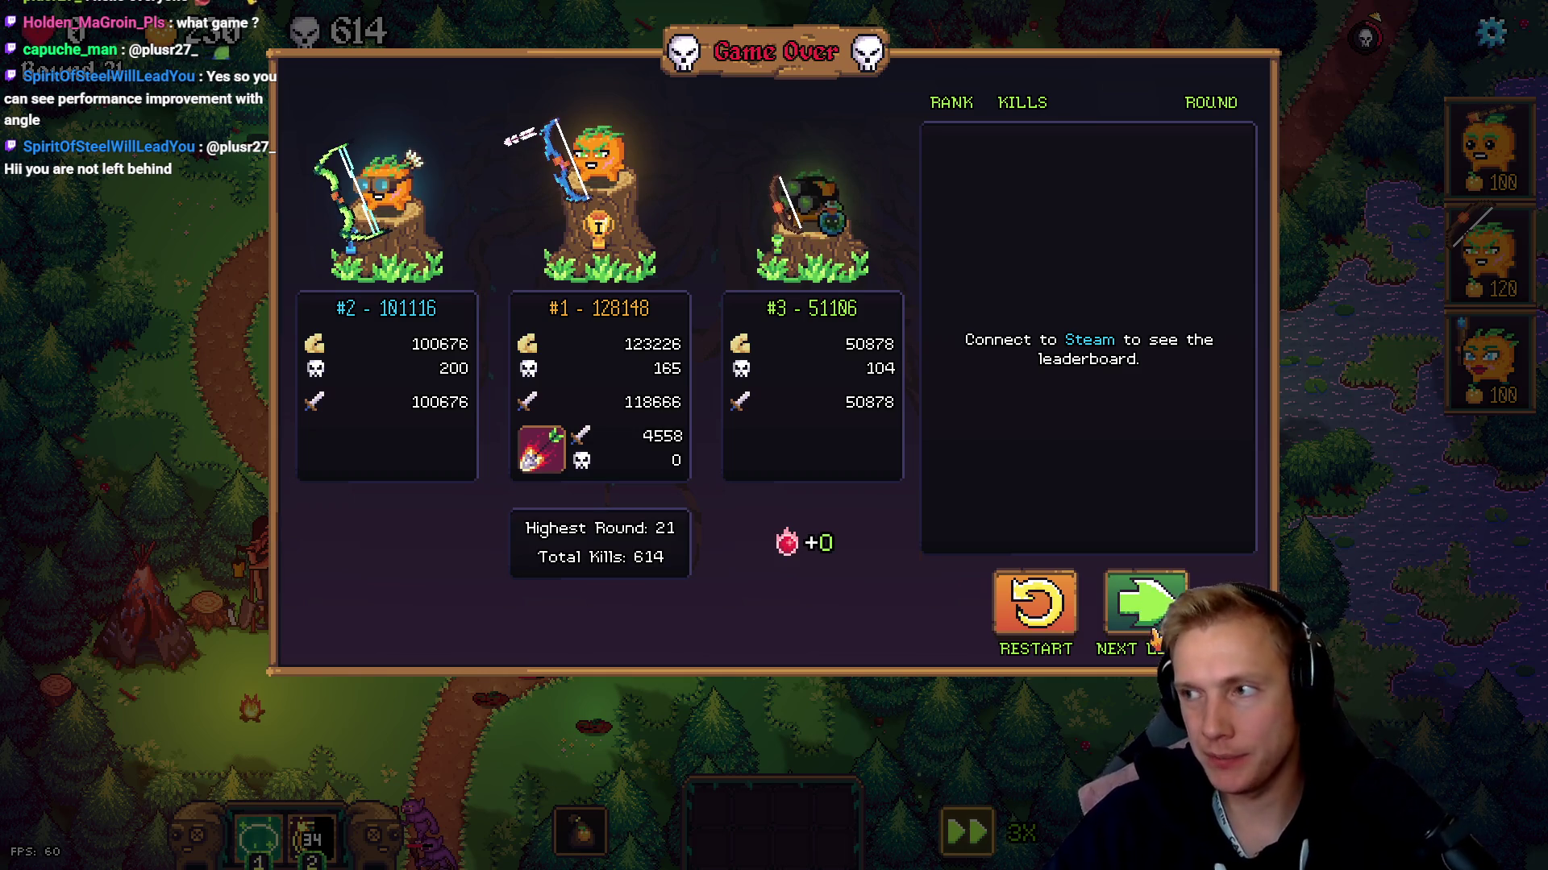
Switch from the finished tower defense run to the raylib postprocessing example page
key("alt+Tab")
Scroll through the shaders_postprocessing source and demo, then open the DarkGenesis MonoGame link in a new tab
scroll(295, 515, "down", 4)
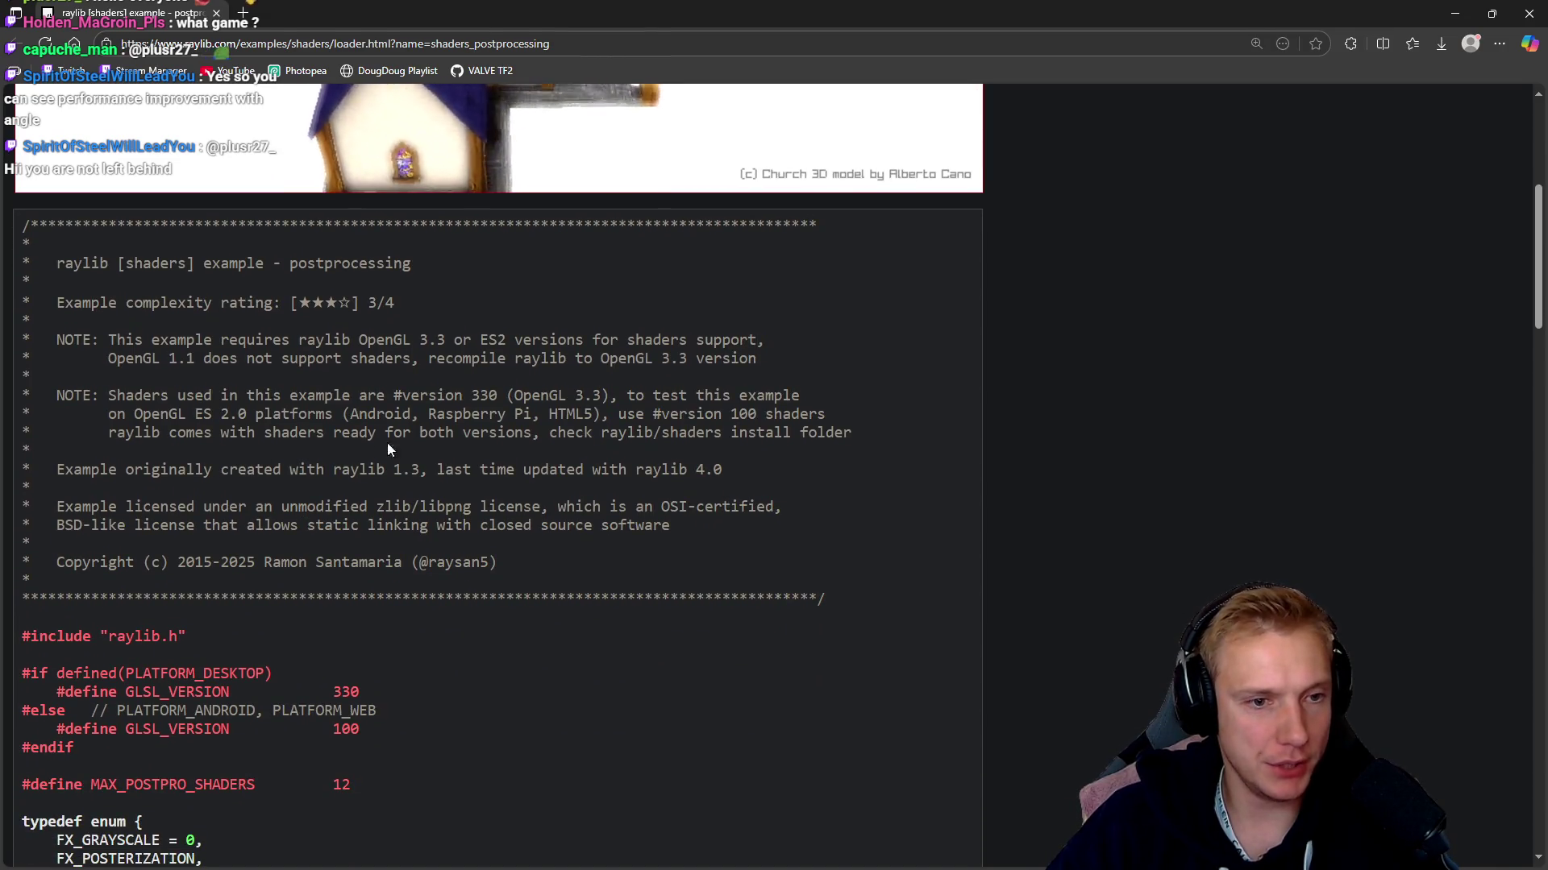
scroll(306, 348, "down", 15)
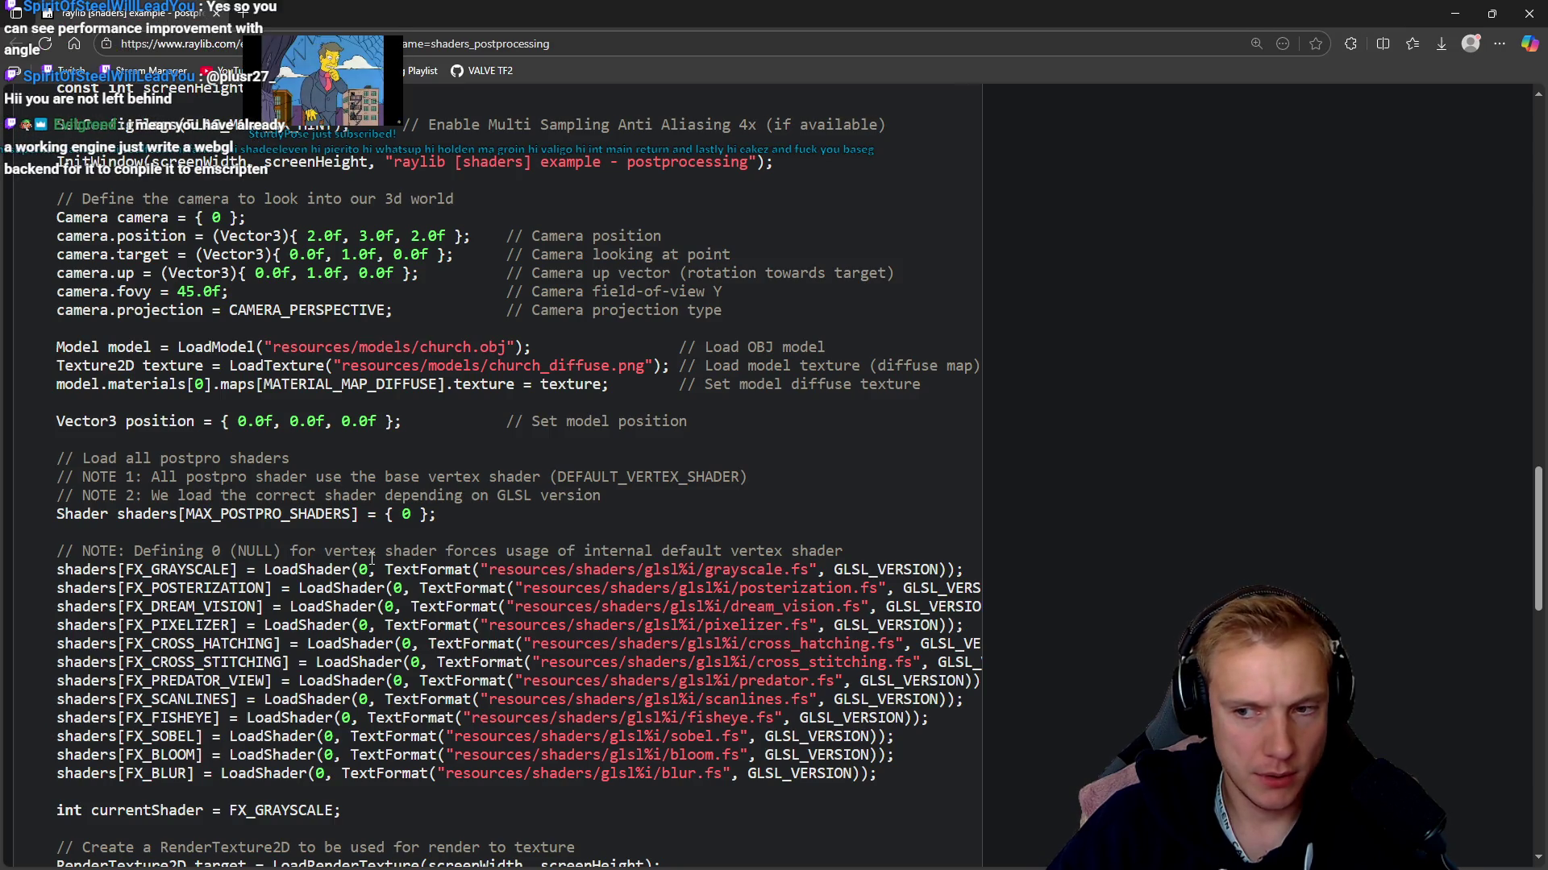
scroll(535, 517, "down", 16)
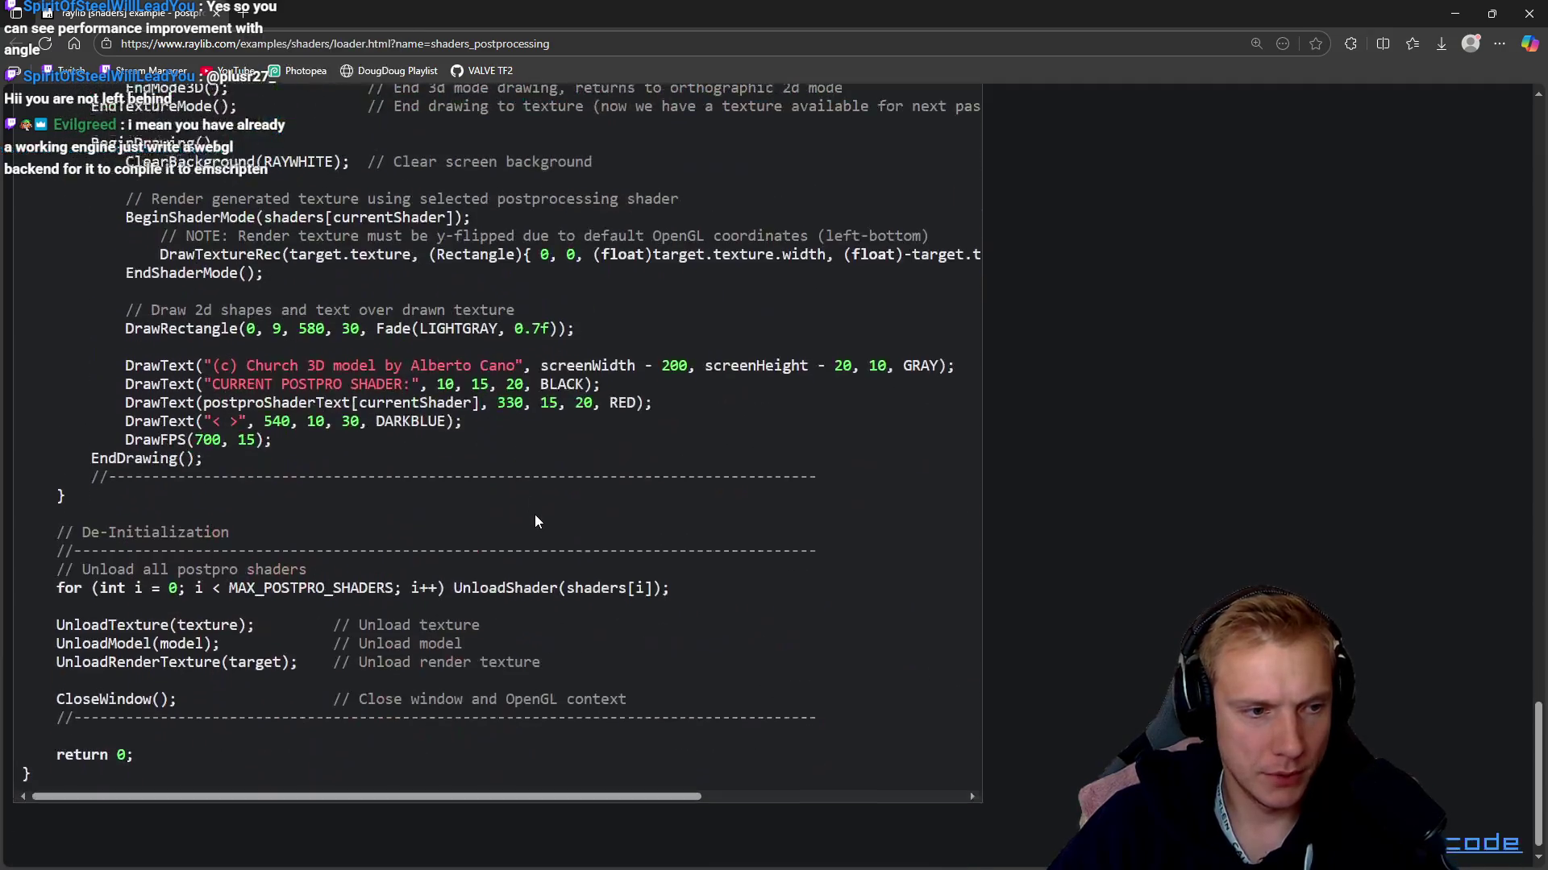
middle_click(1096, 649)
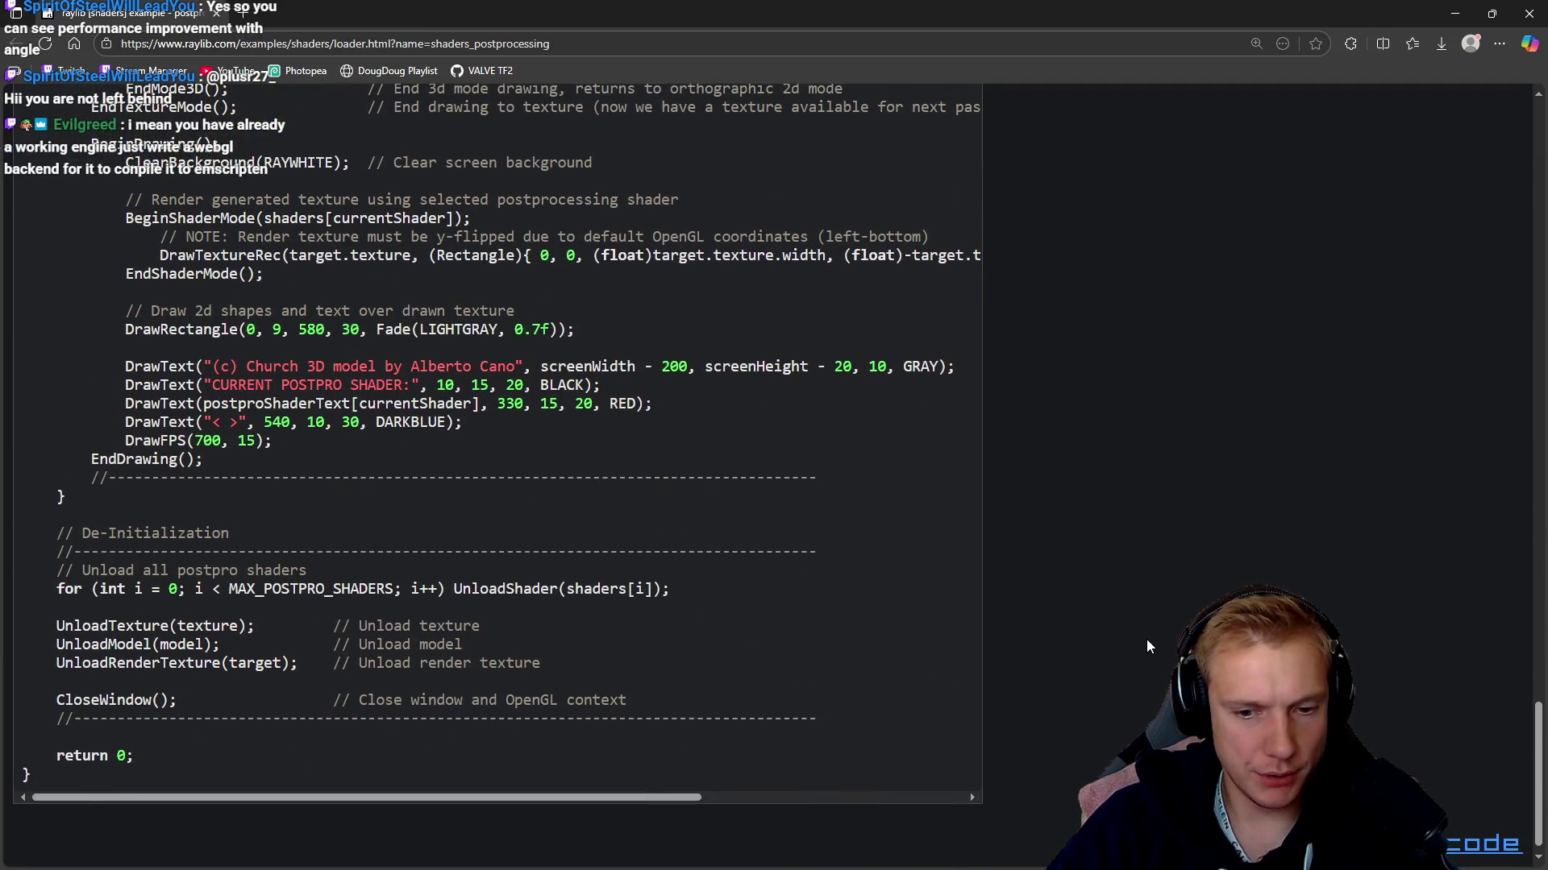
scroll(1095, 648, "up", 20)
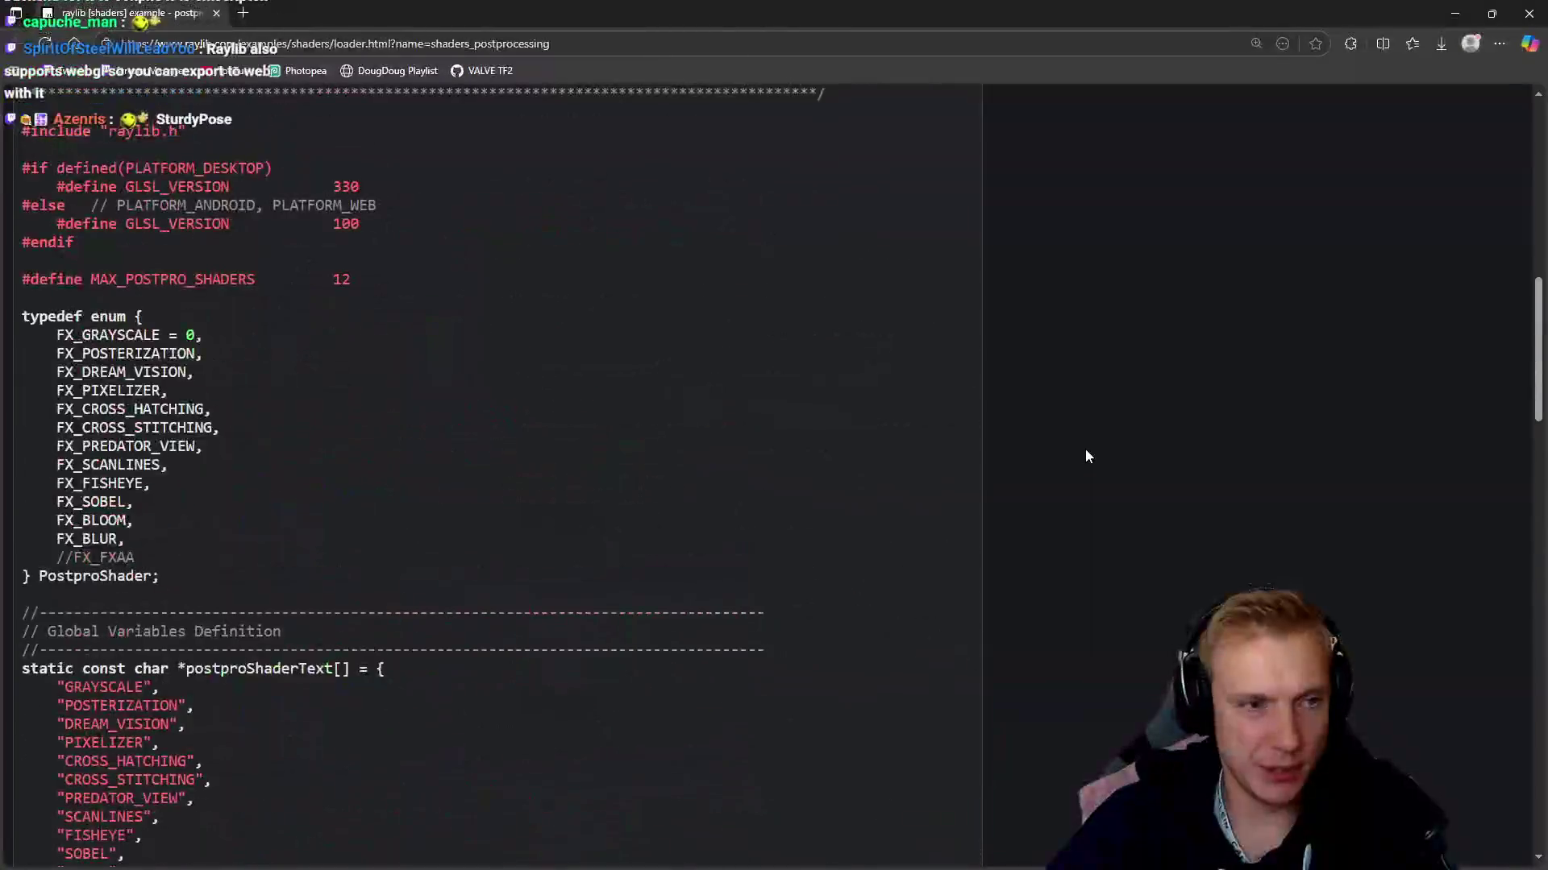
scroll(1086, 457, "down", 1)
scroll(549, 370, "up", 2)
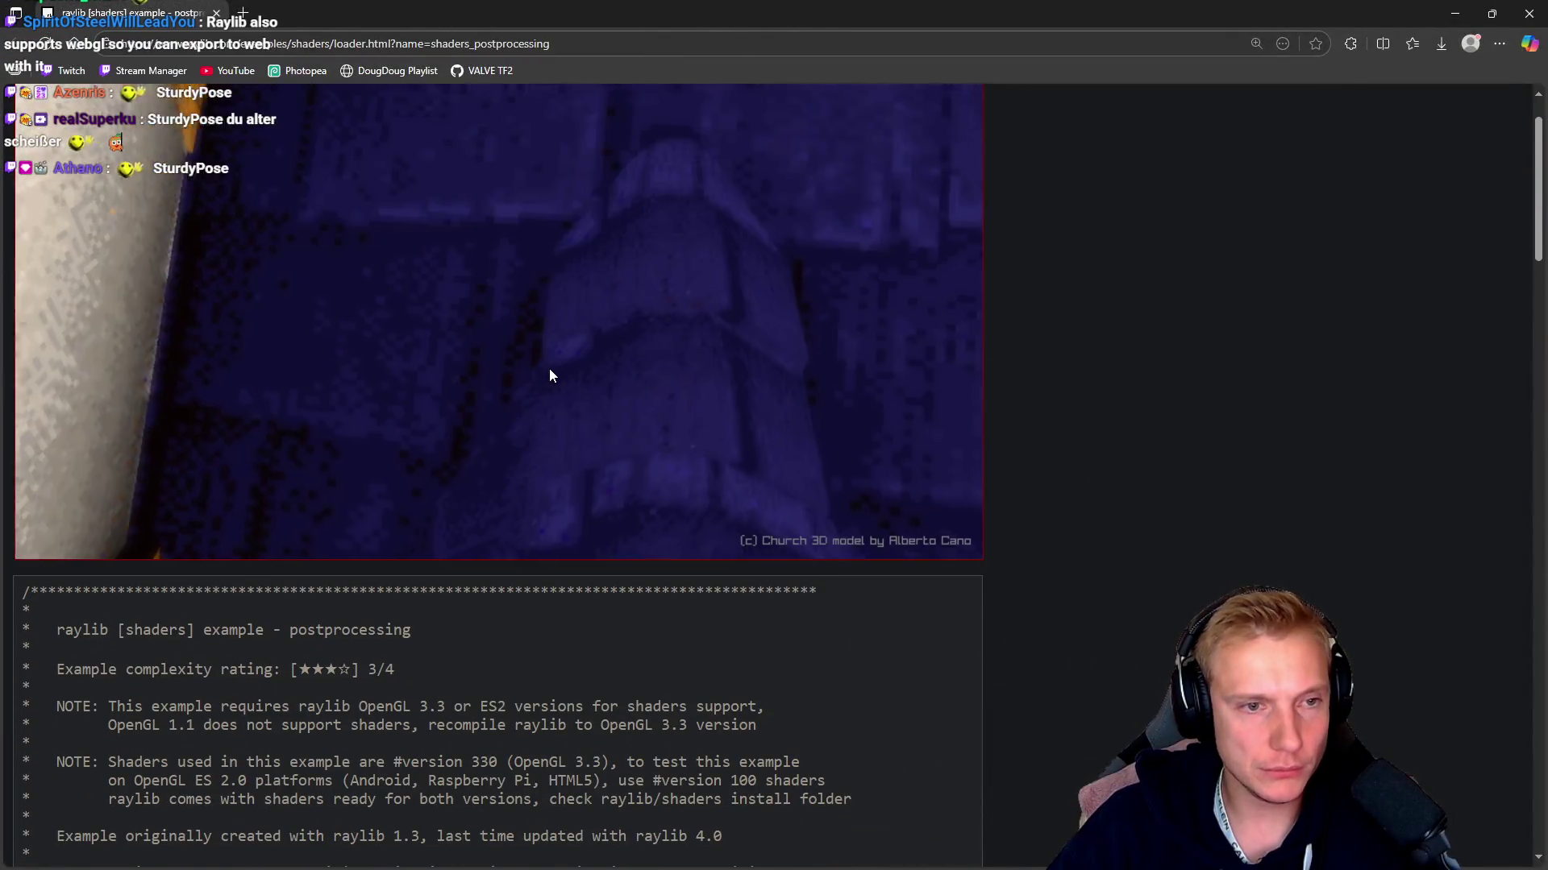
scroll(549, 363, "down", 5)
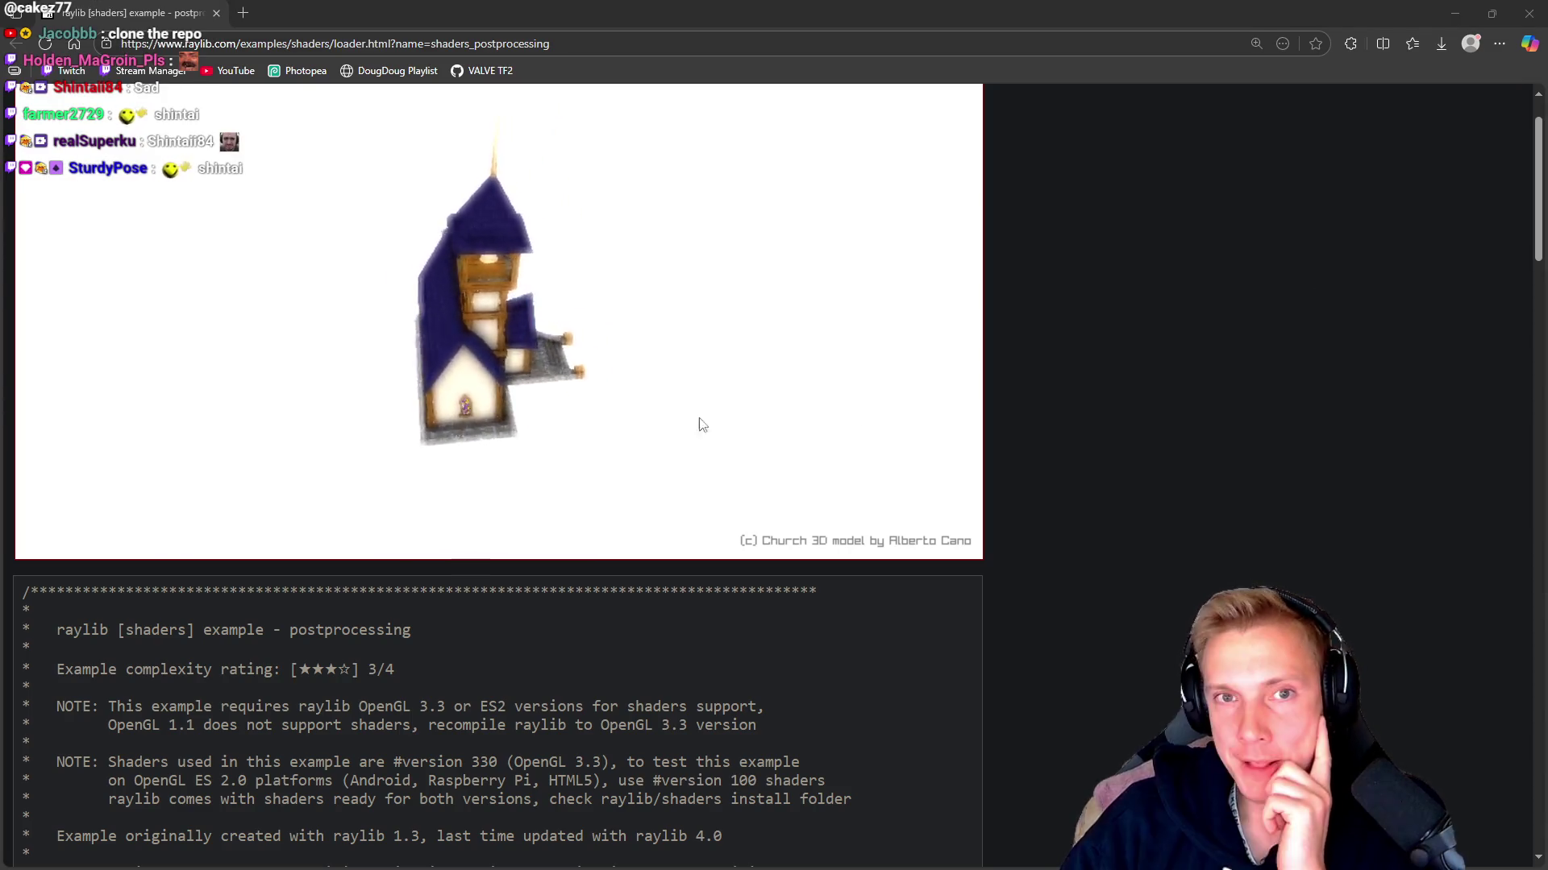
key("ctrl+shift+t")
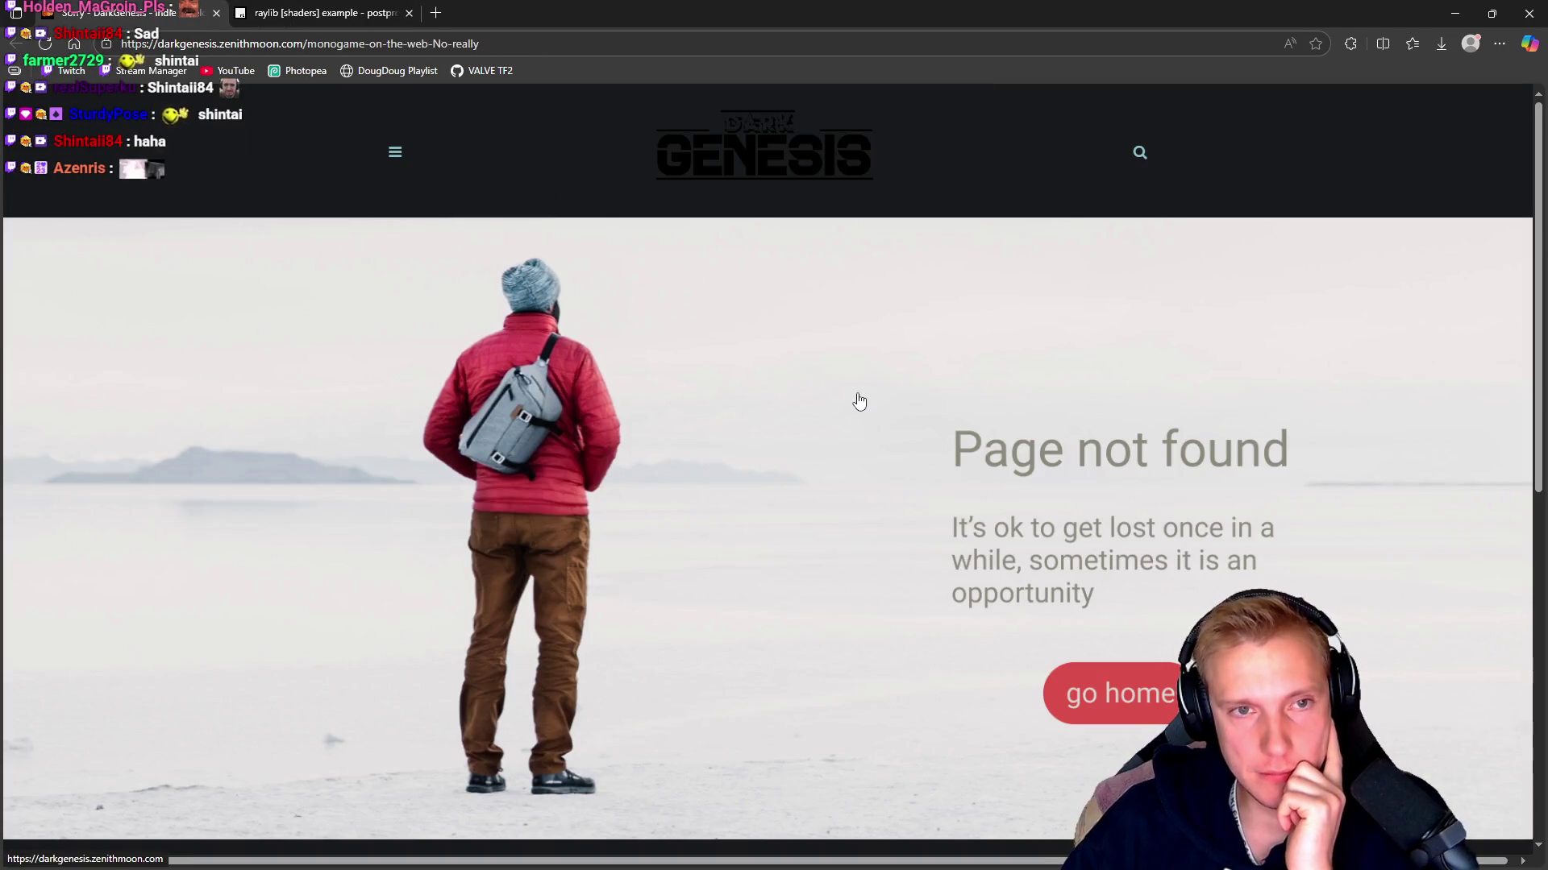
Scroll the DarkGenesis 'Page not found' page and select its address for editing
scroll(919, 428, "down", 8)
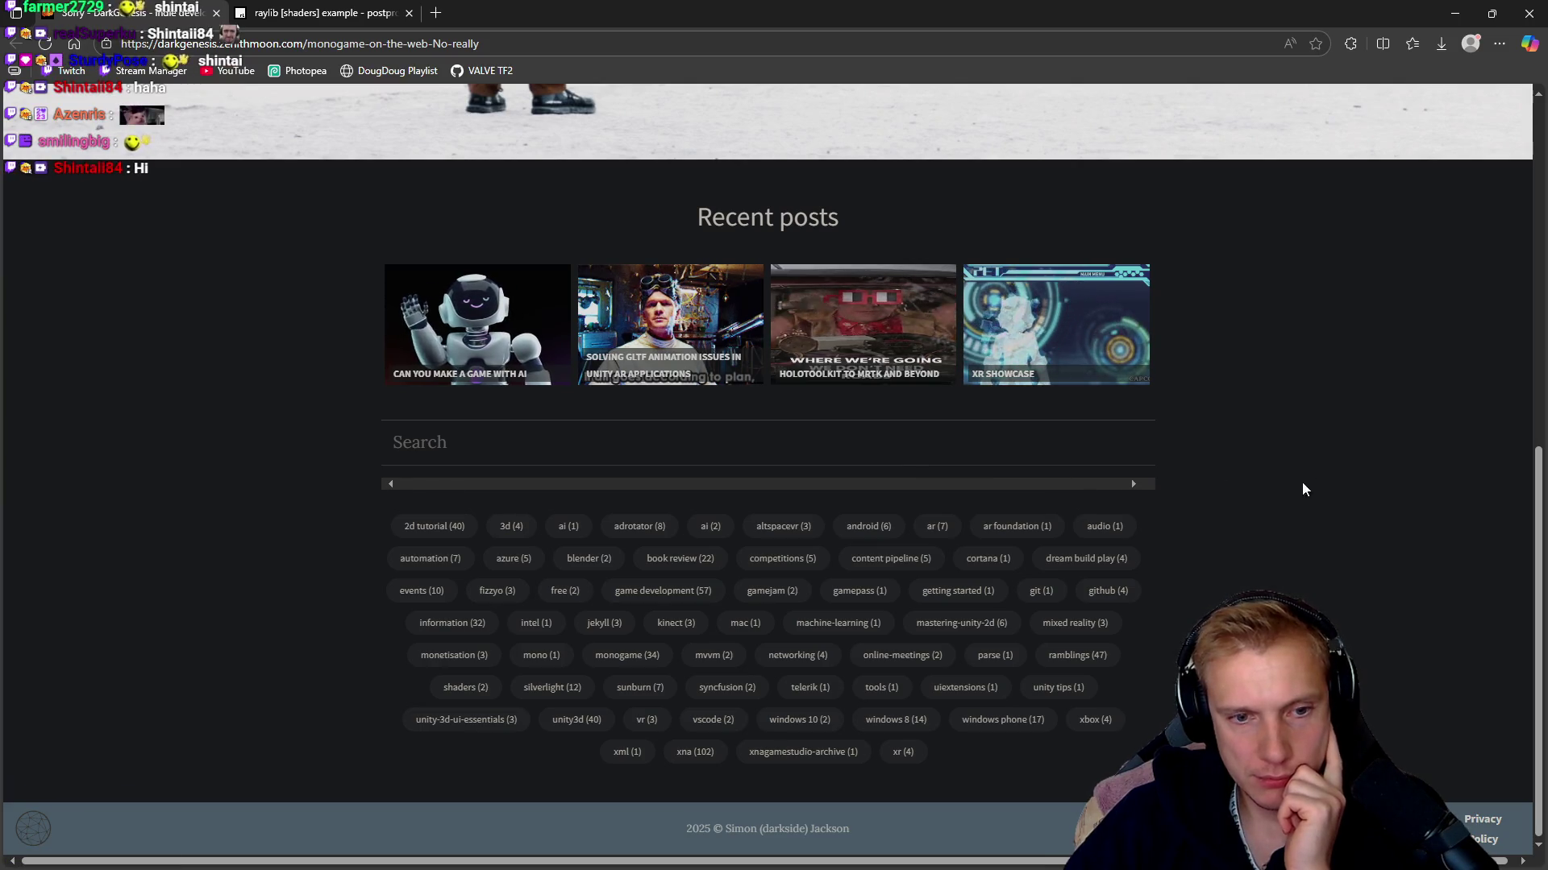
scroll(1291, 487, "up", 8)
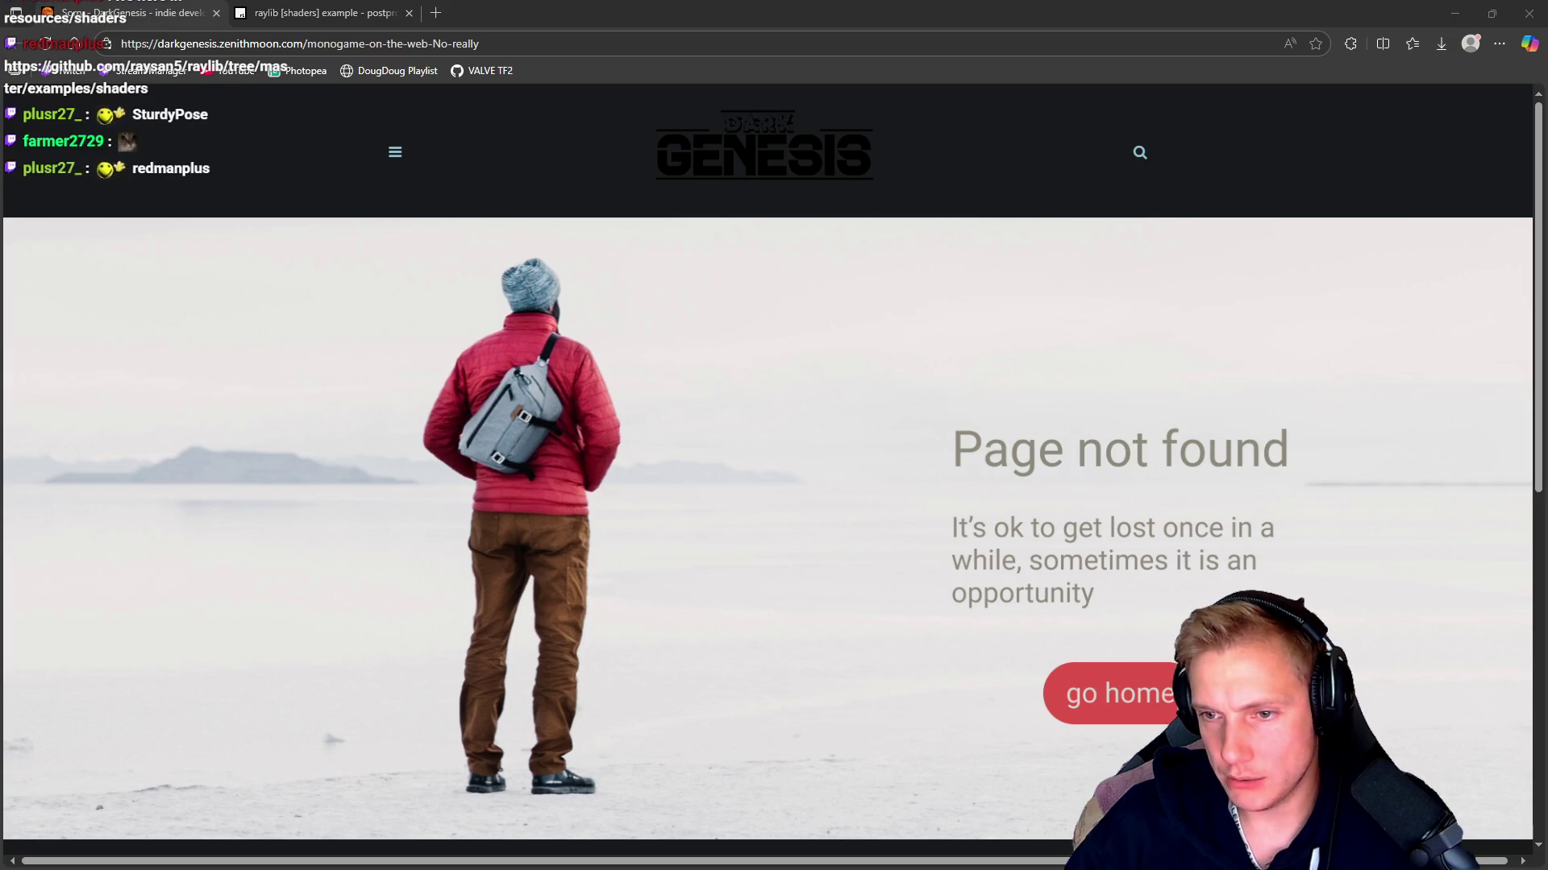
key("ctrl+l")
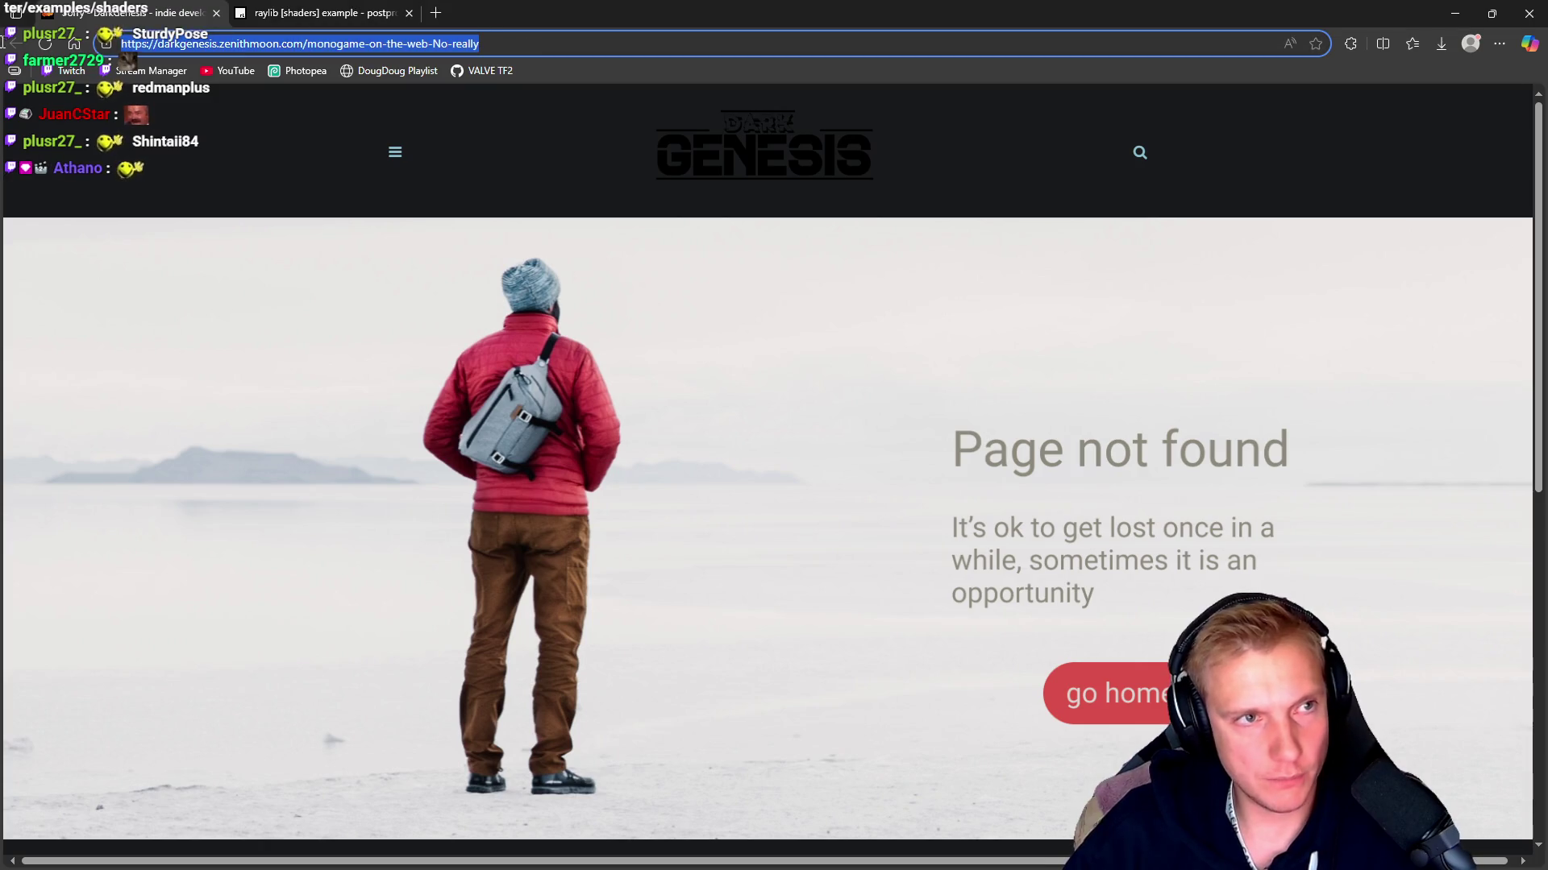
Append '!.html' to the address so the 'MonoGame on the Web, No Really!' article loads
key("End")
type("!.html")
key("Return")
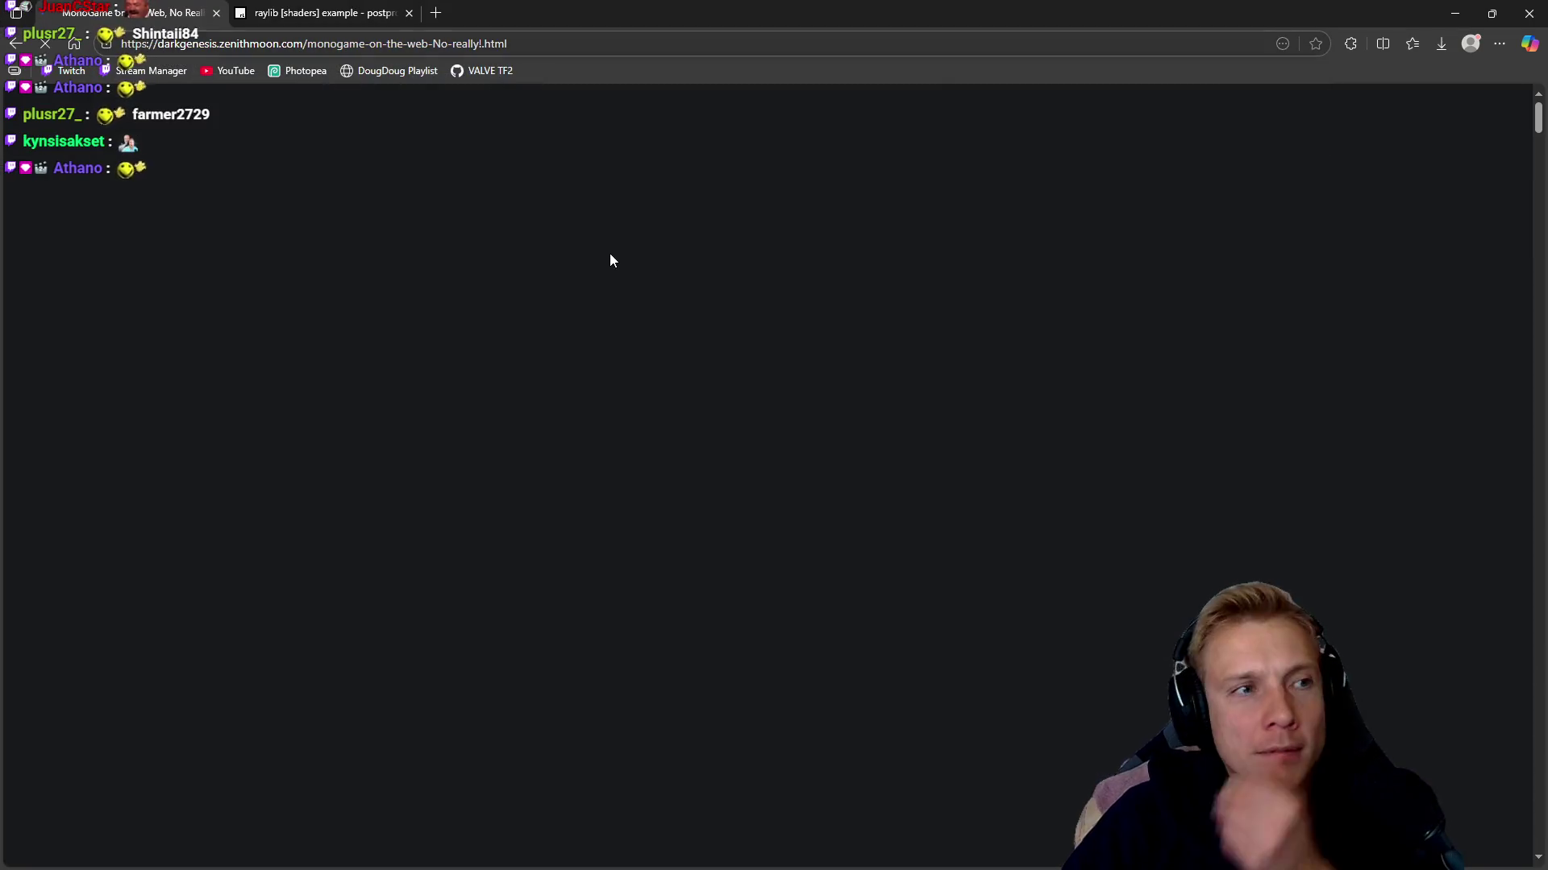
Read the TL;DR, highlighting the publishing, Web-is-possible and 'cannot do EVERYTHING' phrases
scroll(873, 421, "down", 3)
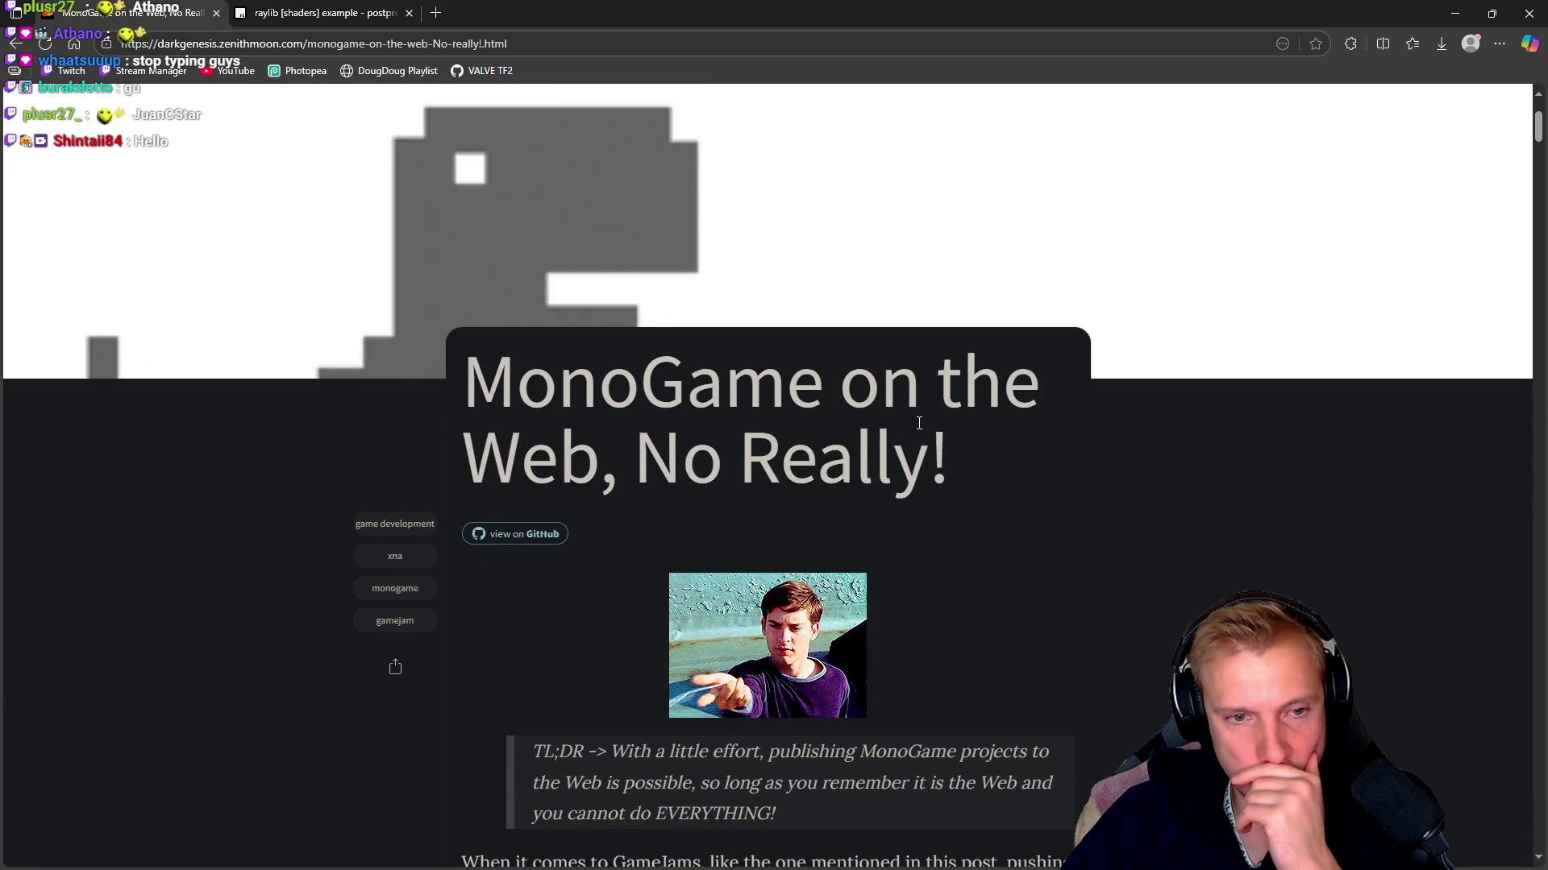
scroll(938, 429, "down", 4)
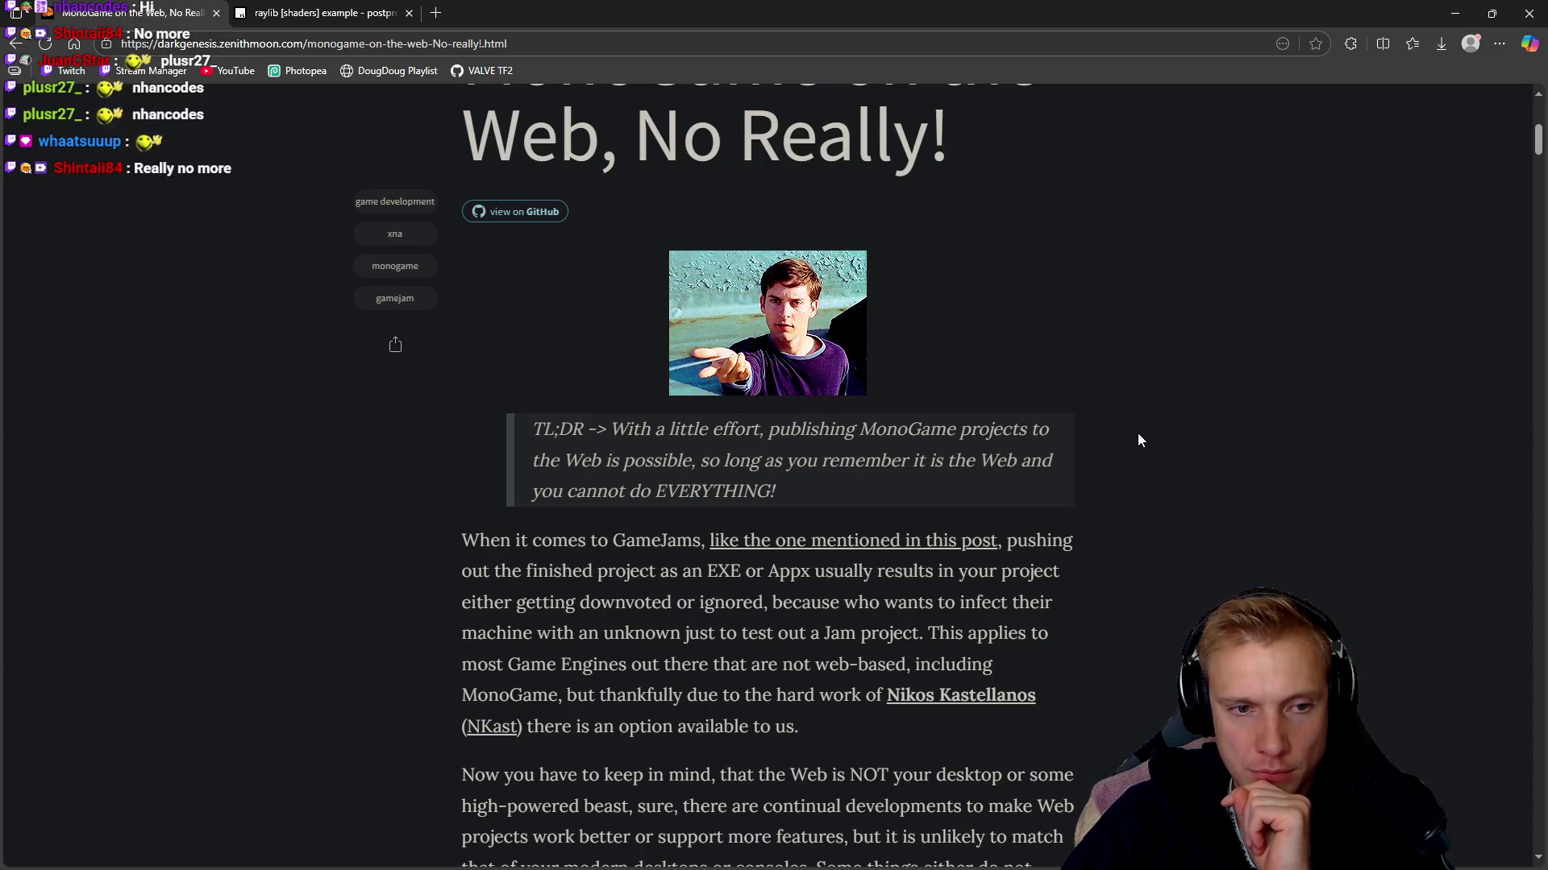
left_click_drag(627, 439, 989, 429)
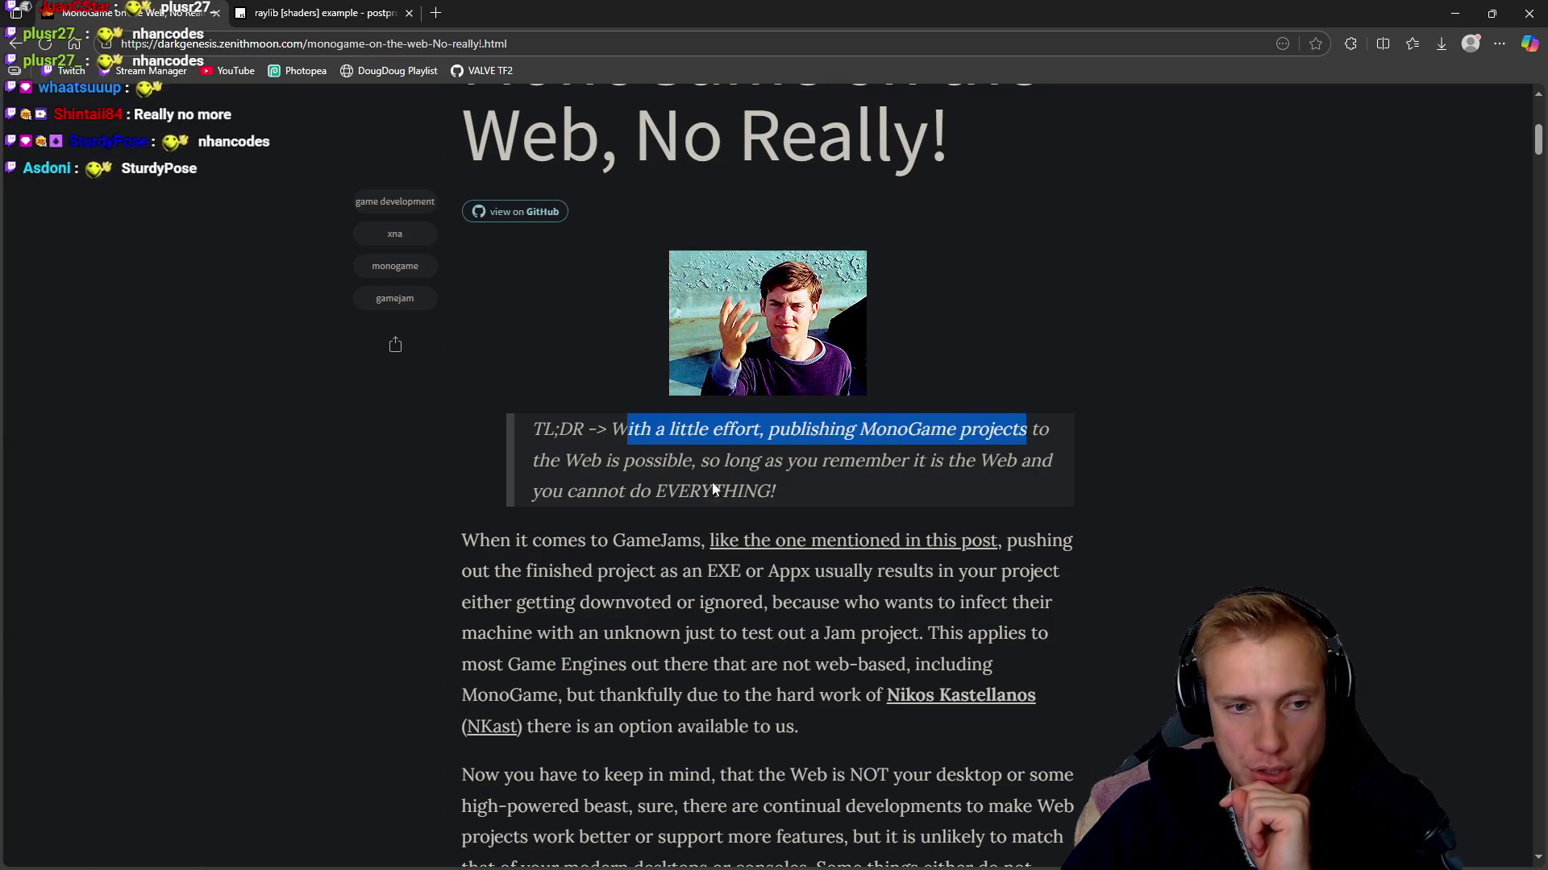
mouse_move(562, 469)
left_mouse_down()
mouse_move(798, 460)
mouse_move(861, 432)
mouse_move(1007, 457)
left_mouse_up()
left_click_drag(566, 491, 755, 493)
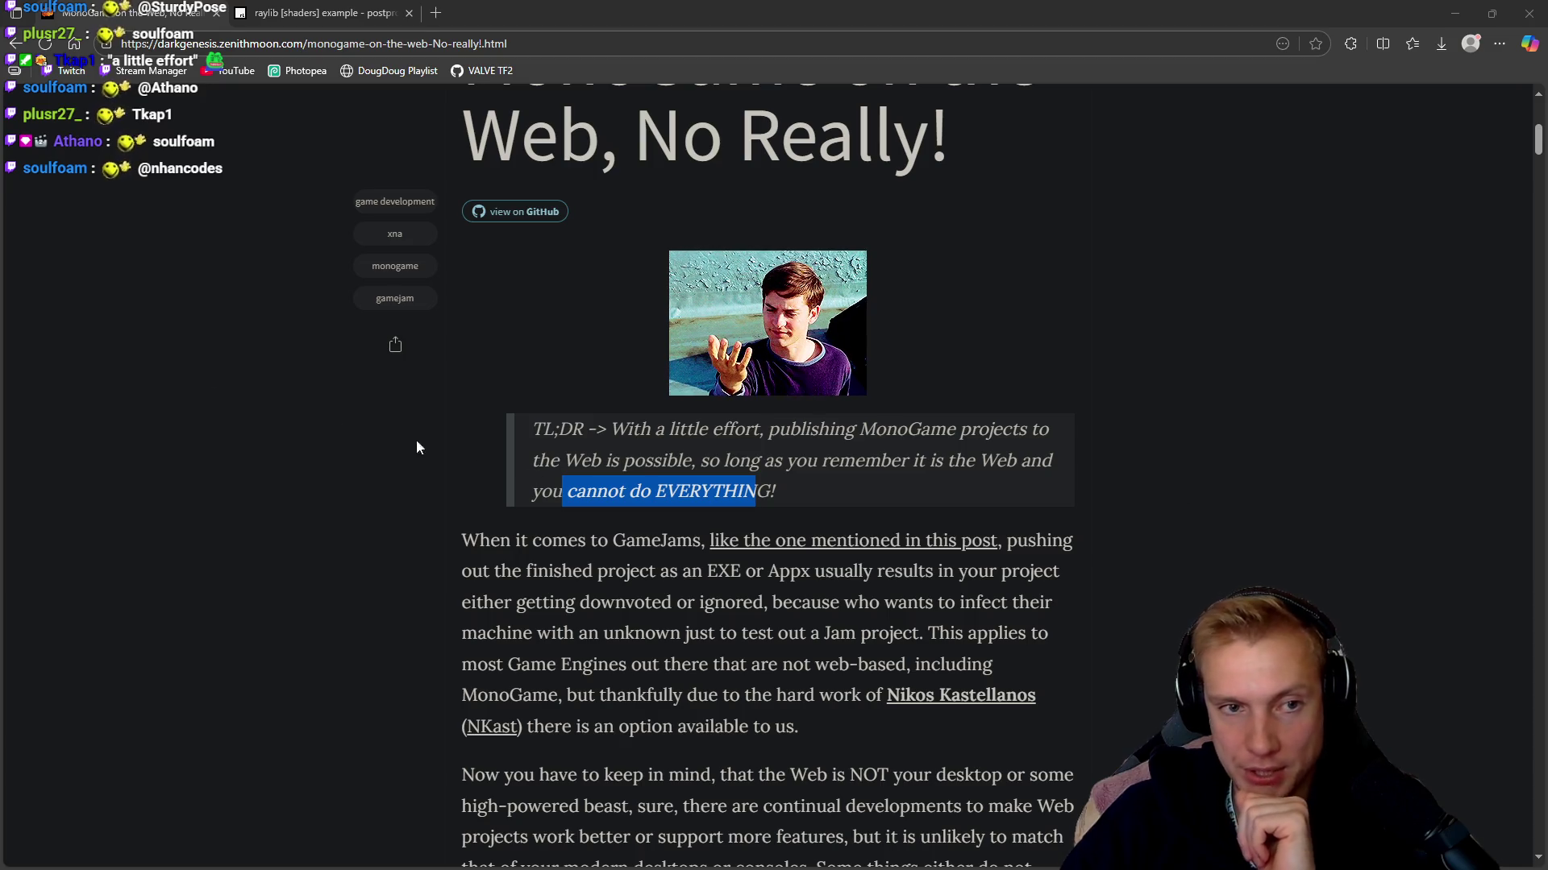
left_click(266, 14)
Open the example's shaders_postprocessing.c source on GitHub in a new tab
scroll(1104, 333, "down", 10)
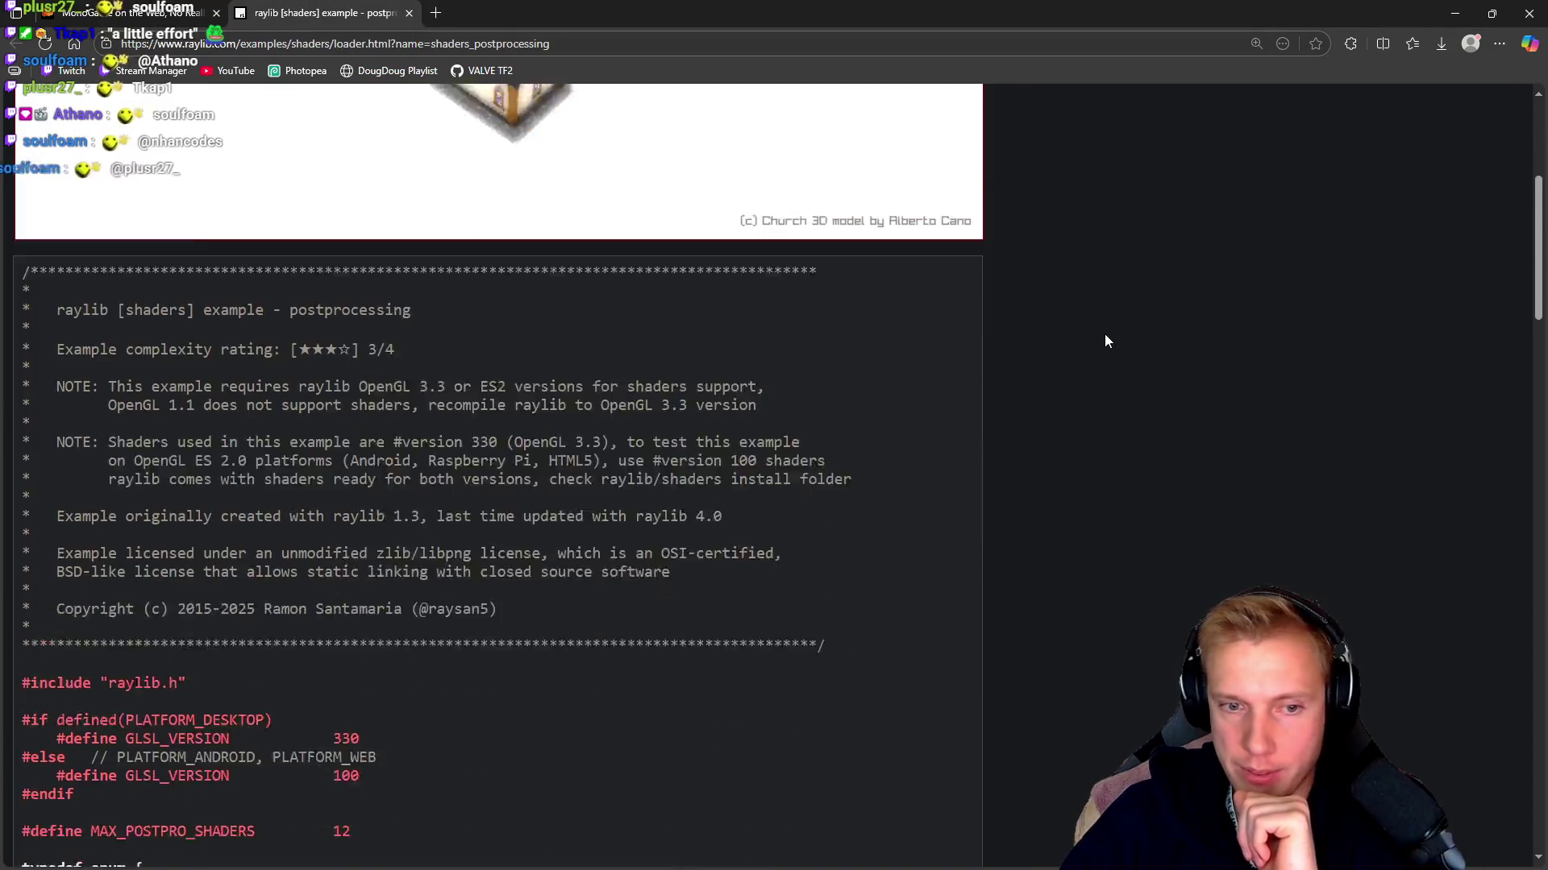
scroll(1148, 360, "down", 15)
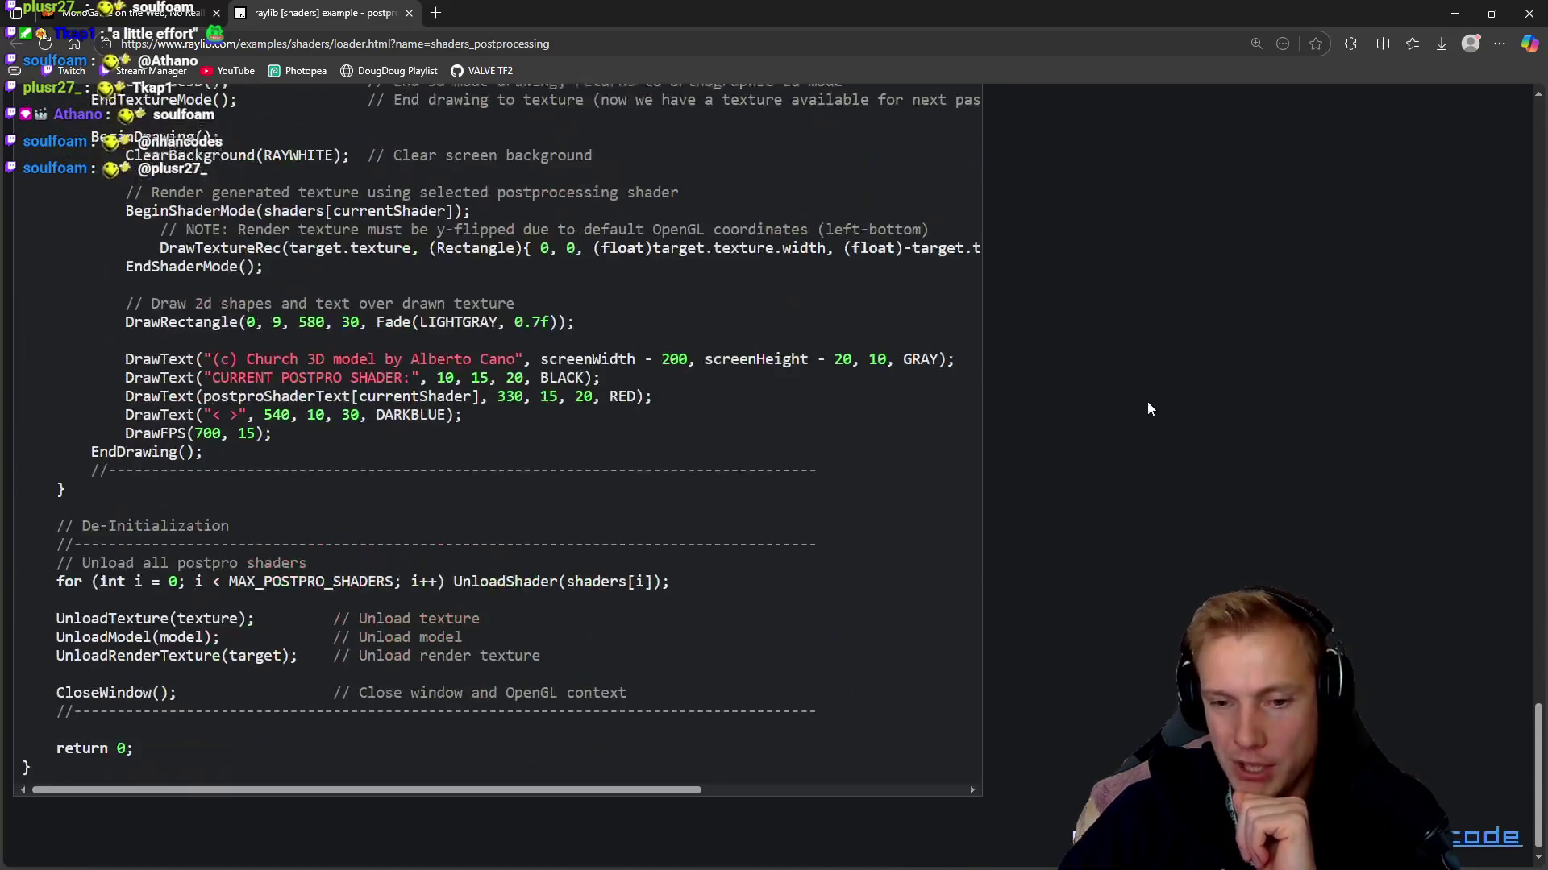
middle_click(970, 781)
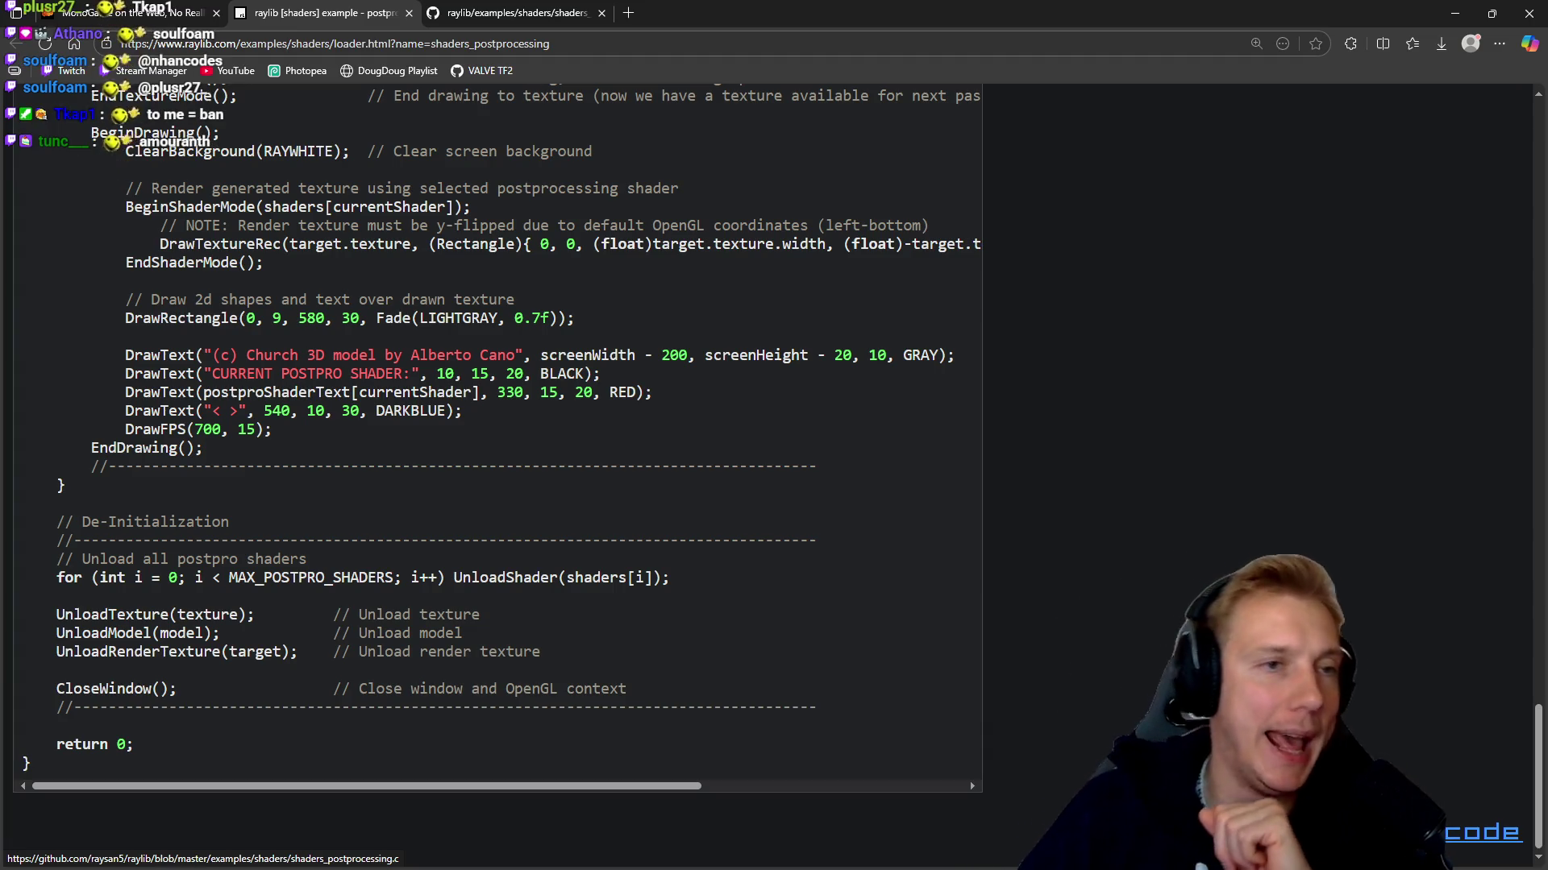
left_click(542, 8)
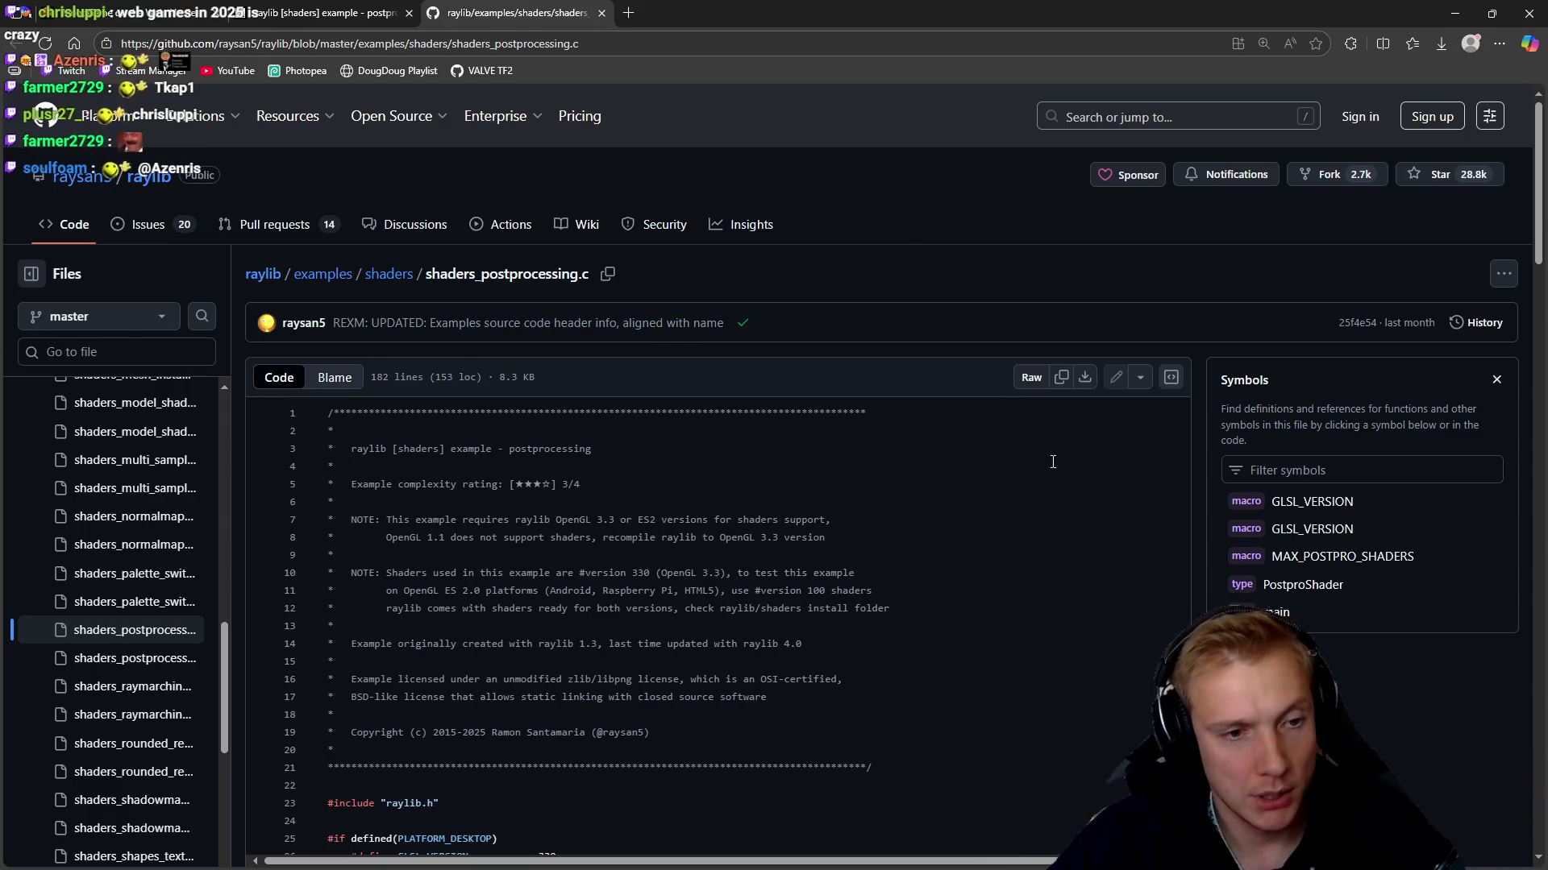
Scroll the 182-line source and collapse the shaders, examples and tools folders in the file tree
scroll(1052, 461, "down", 3)
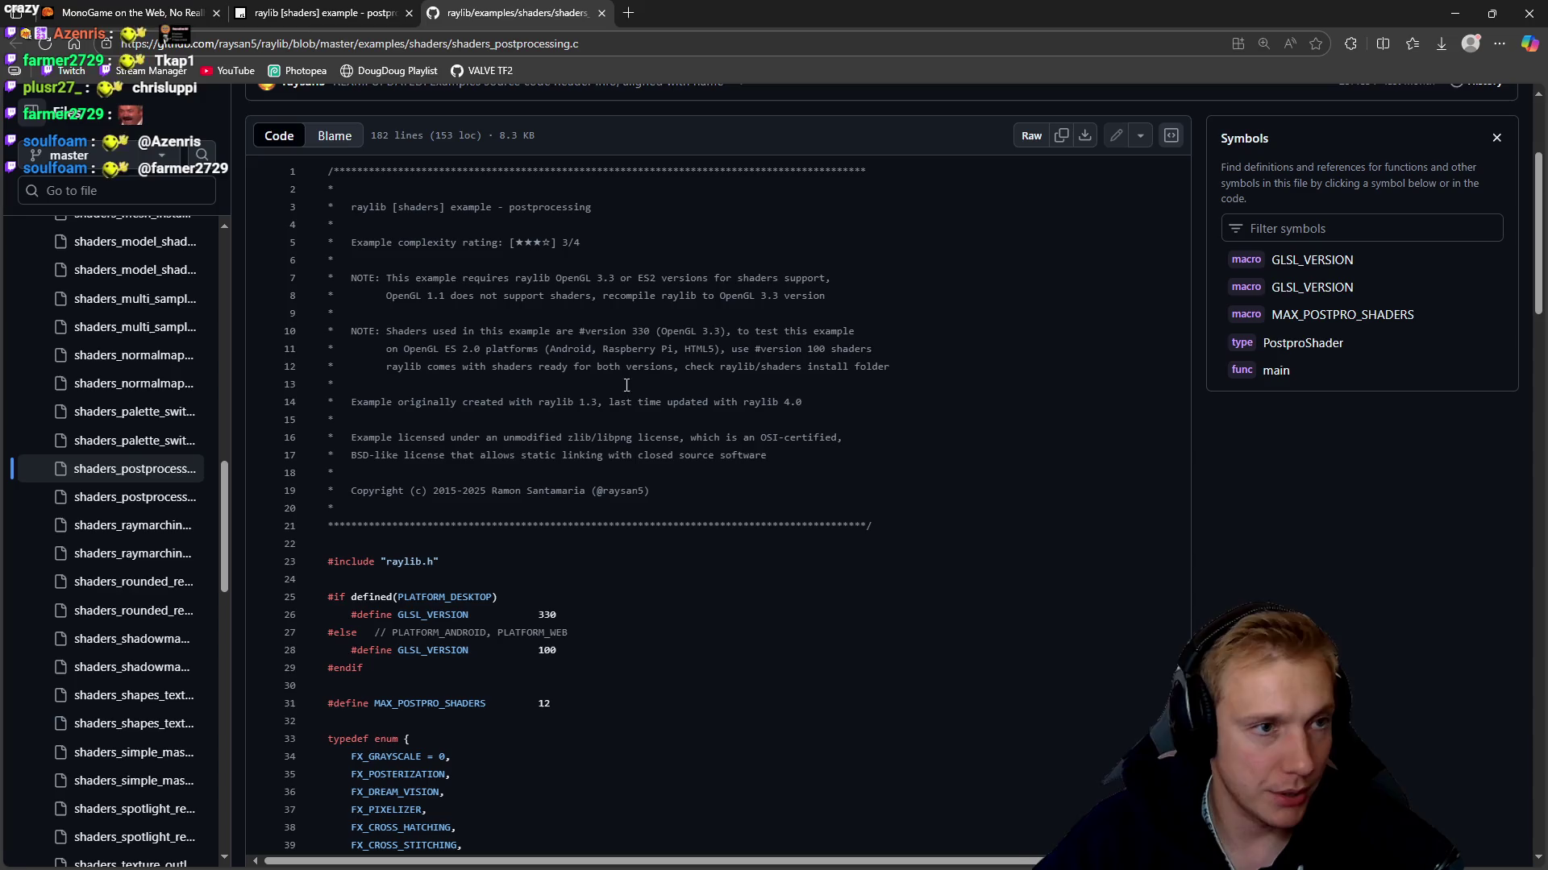
scroll(133, 360, "up", 15)
scroll(105, 399, "up", 1)
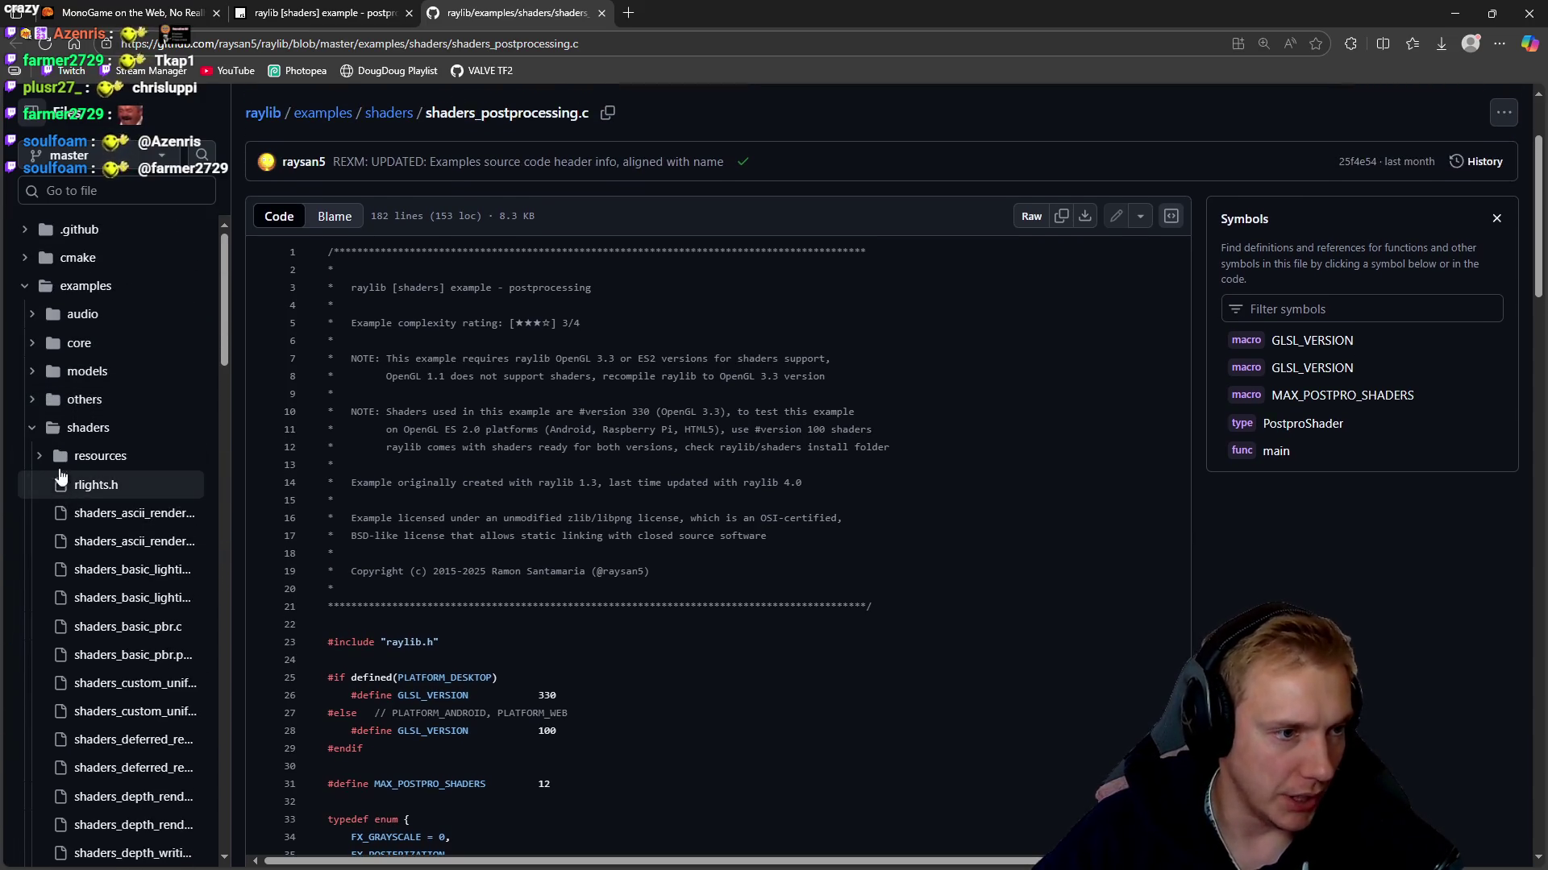
left_click(33, 428)
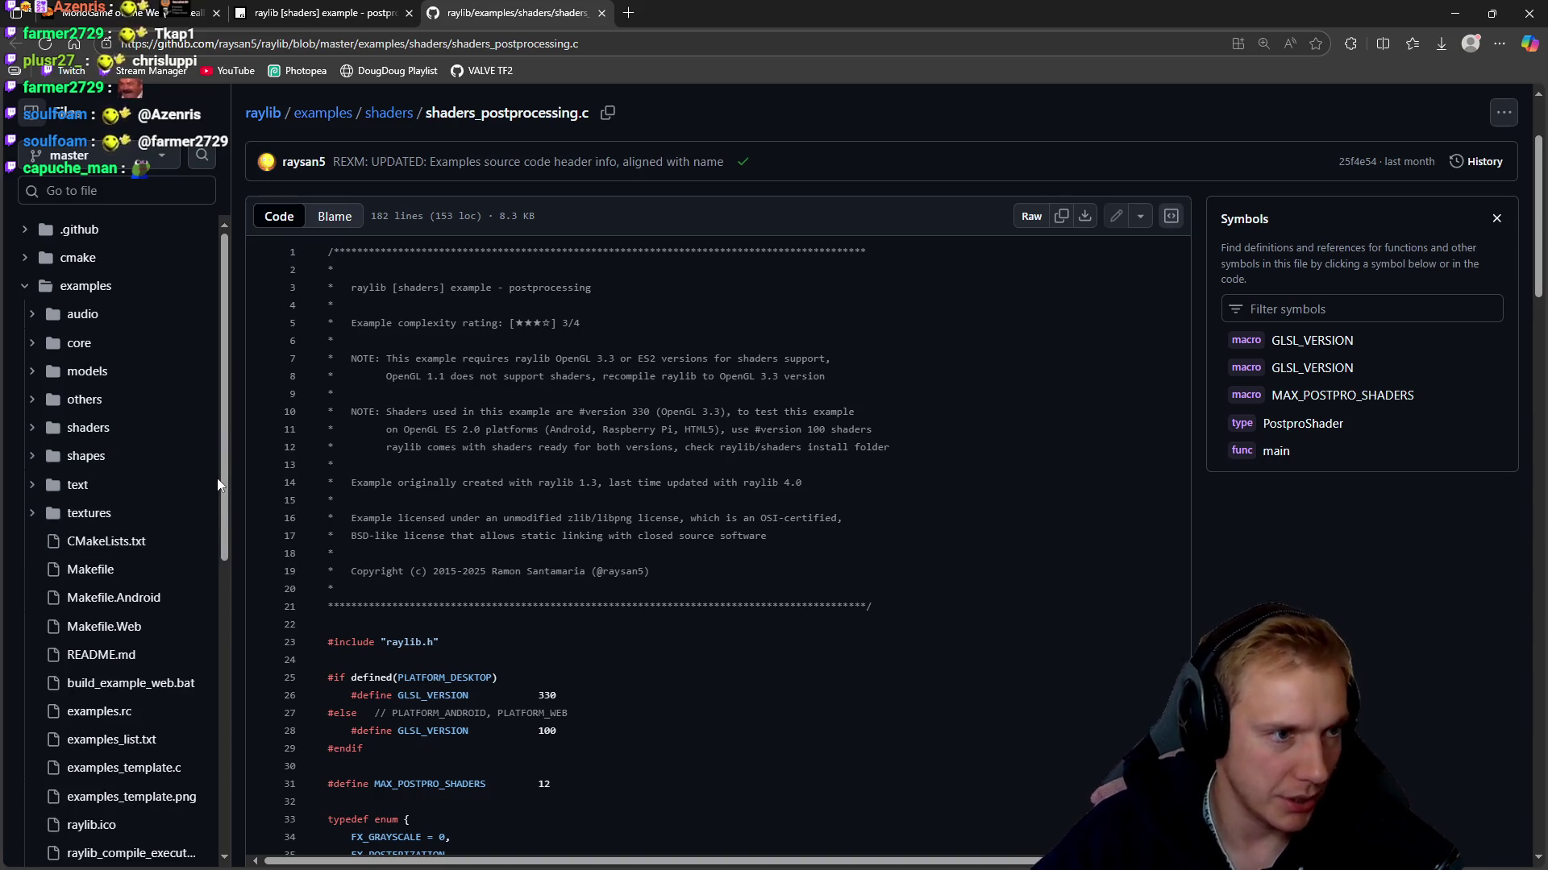
left_click(22, 287)
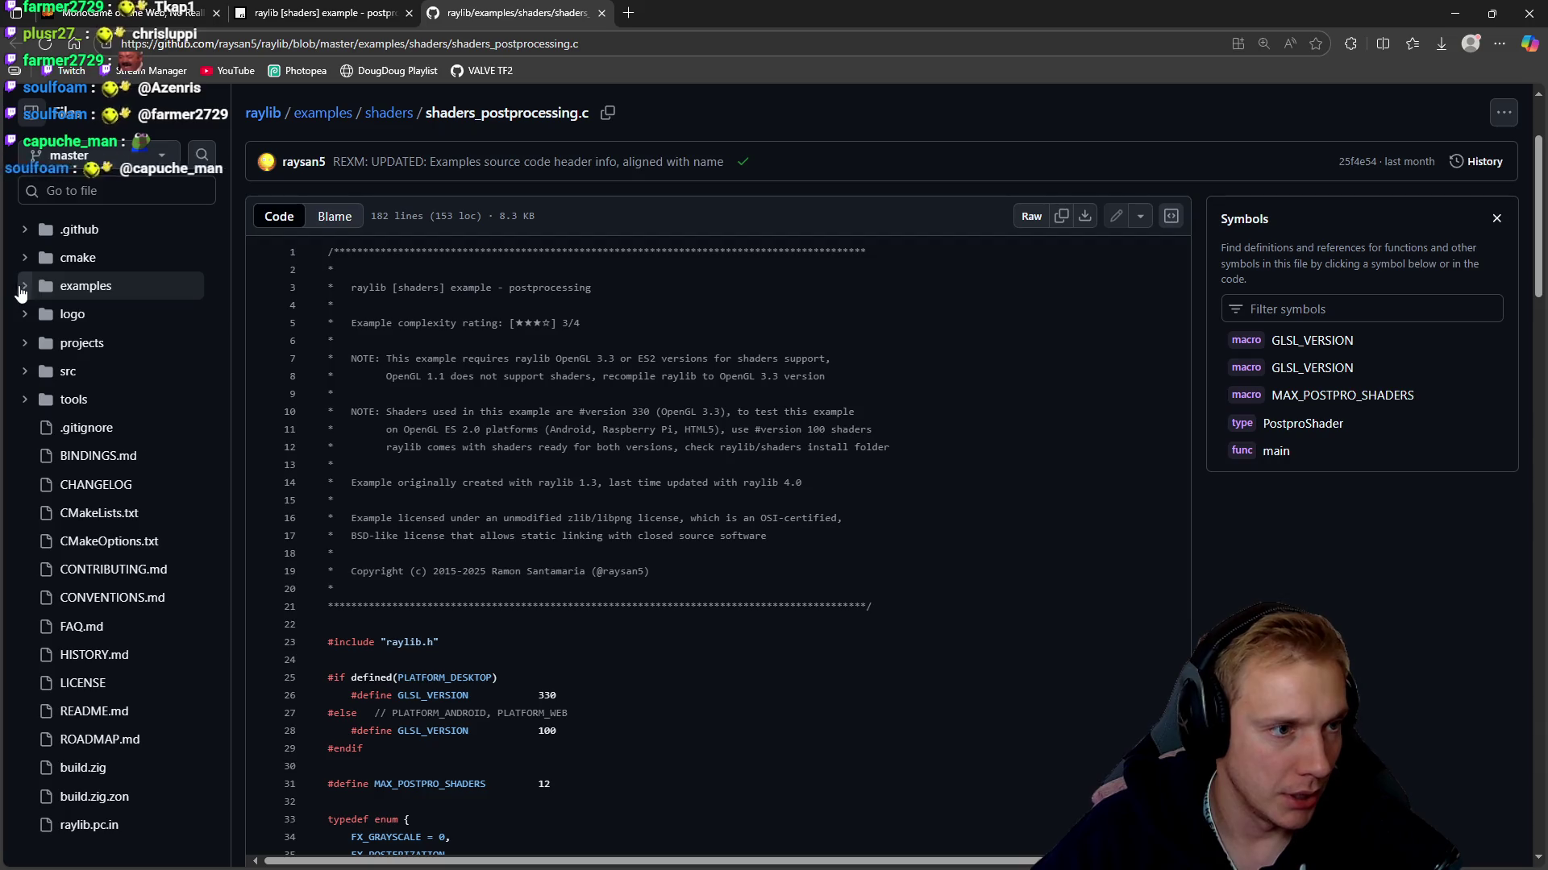
left_click(24, 400)
left_click(24, 400)
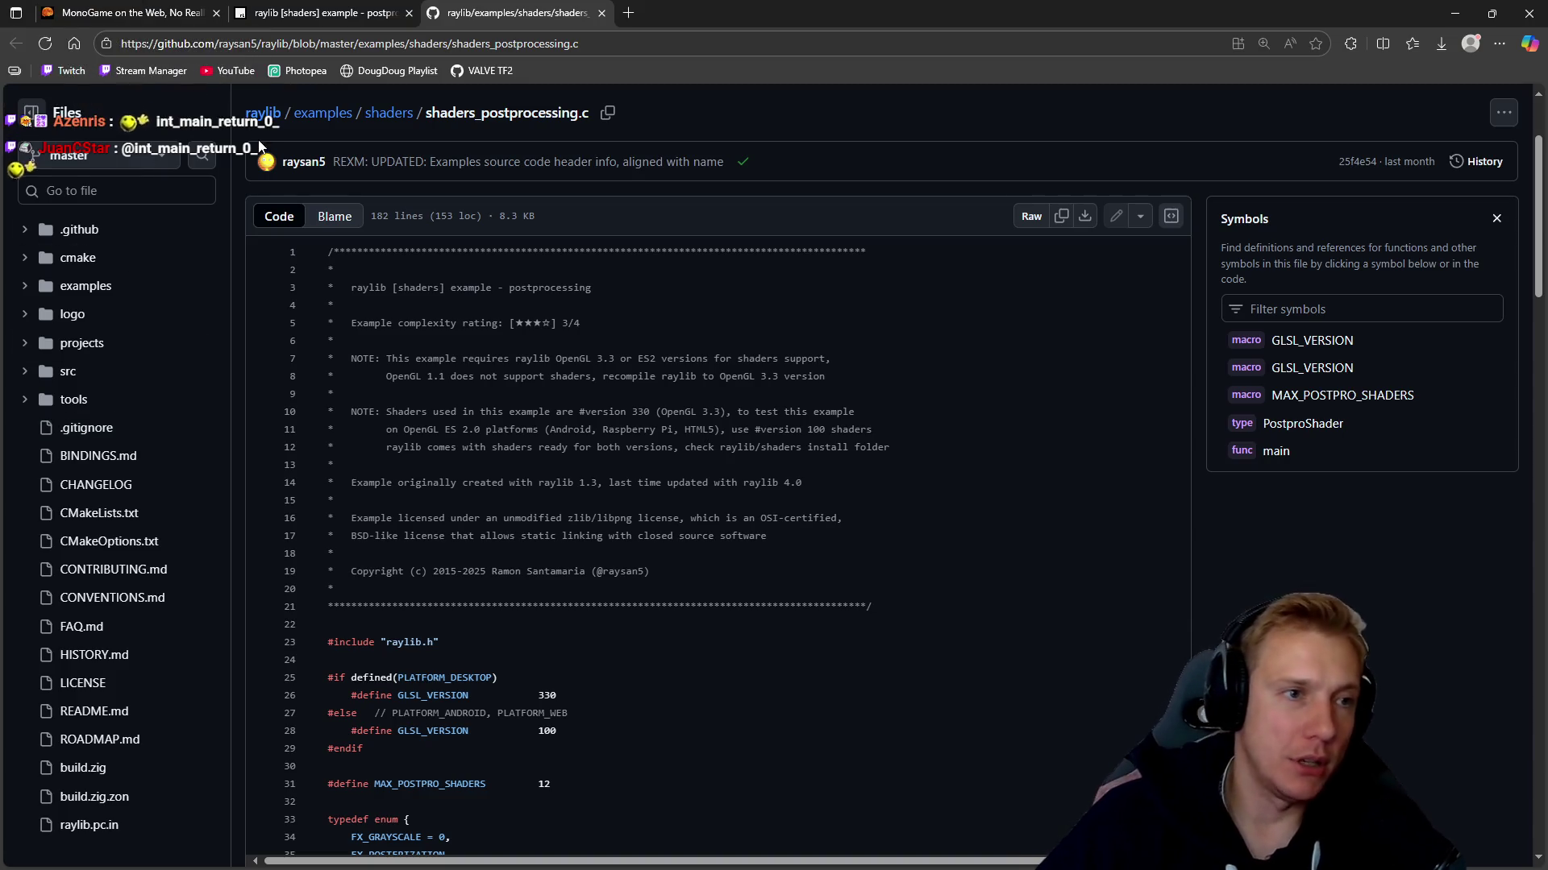
Go to the raylib repository page and open its releases list, showing v5.5, in a new tab
left_click(263, 113)
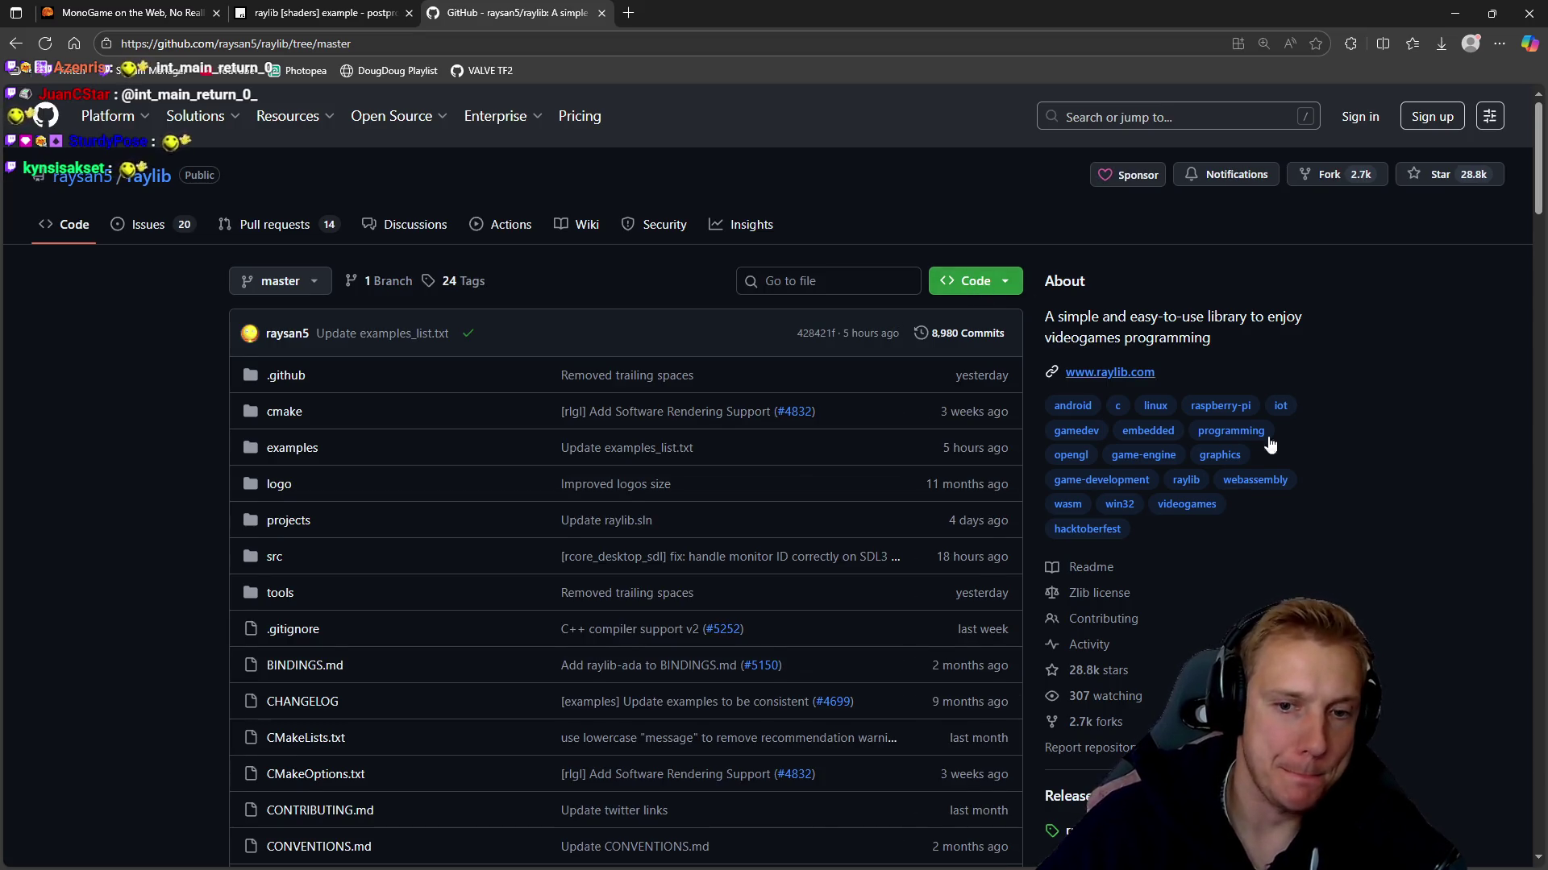
scroll(1342, 467, "down", 7)
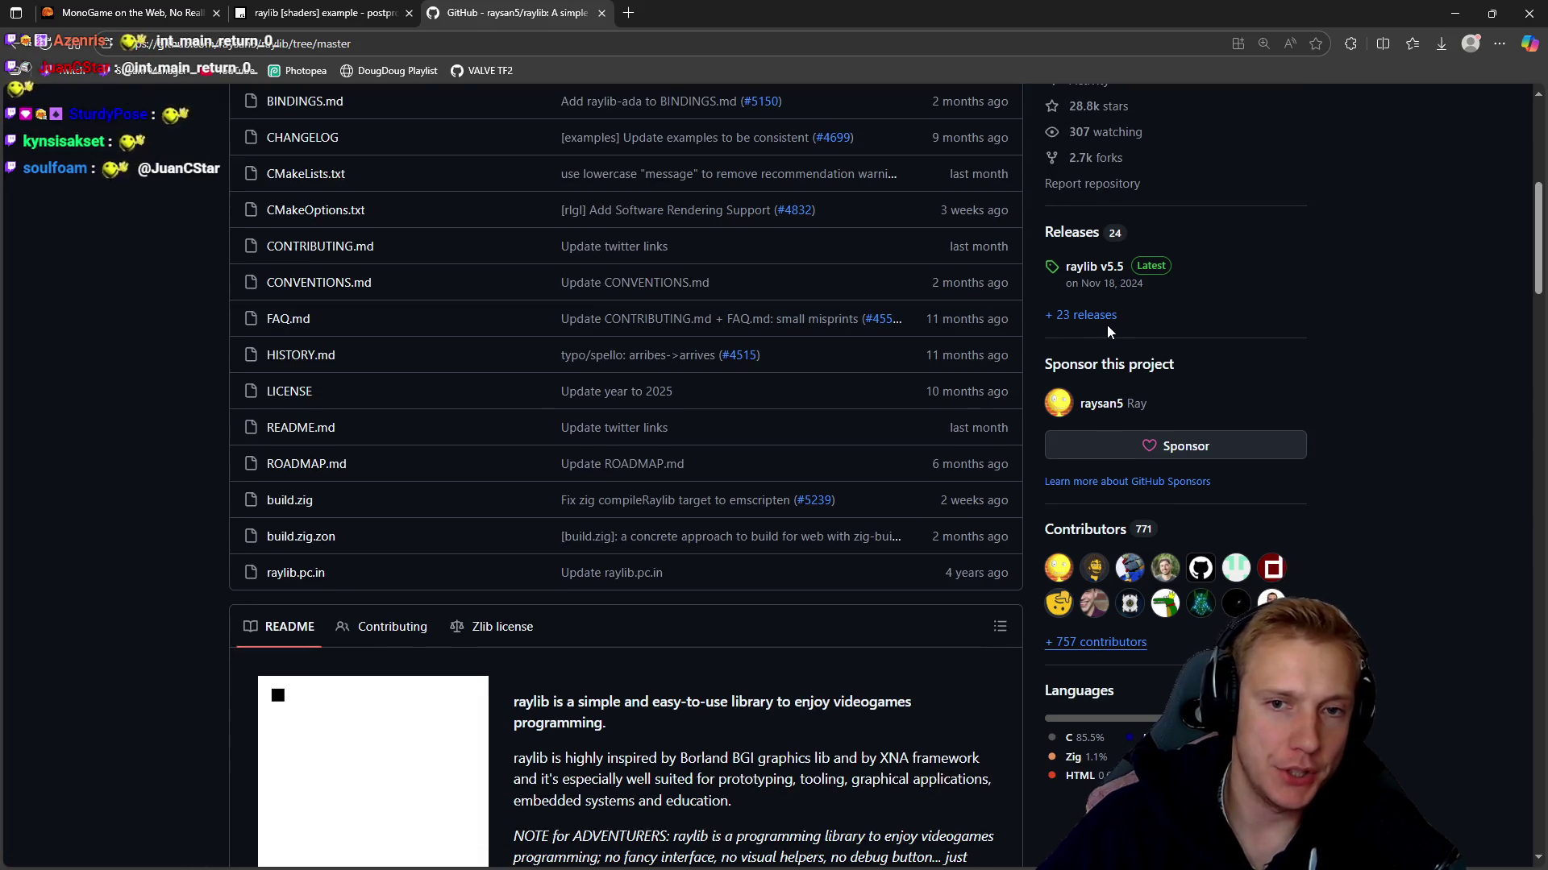
scroll(1106, 326, "down", 1)
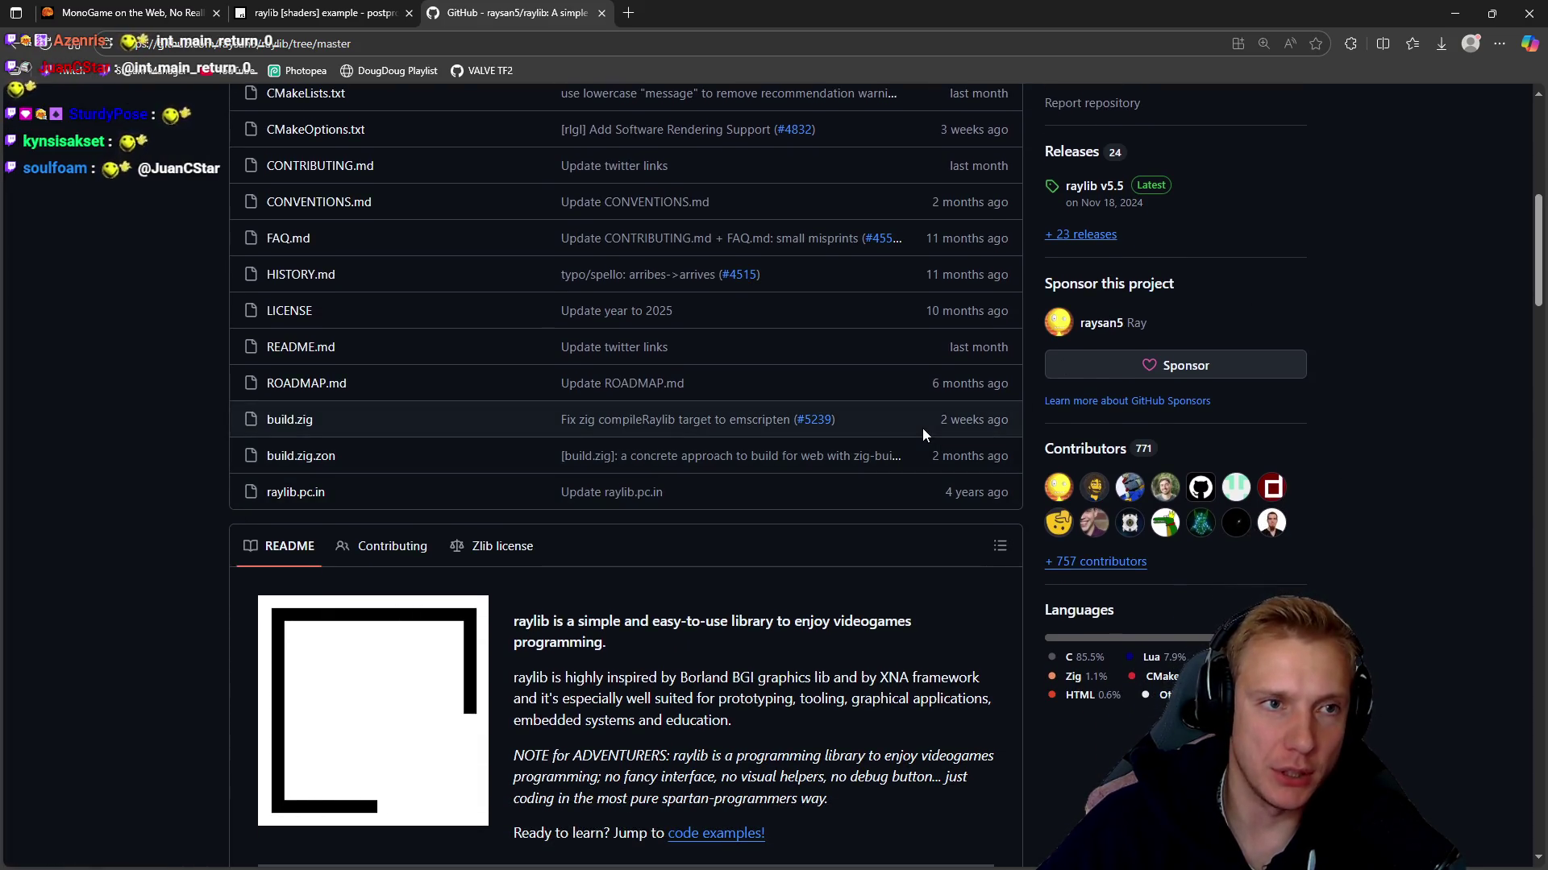
middle_click(1078, 247)
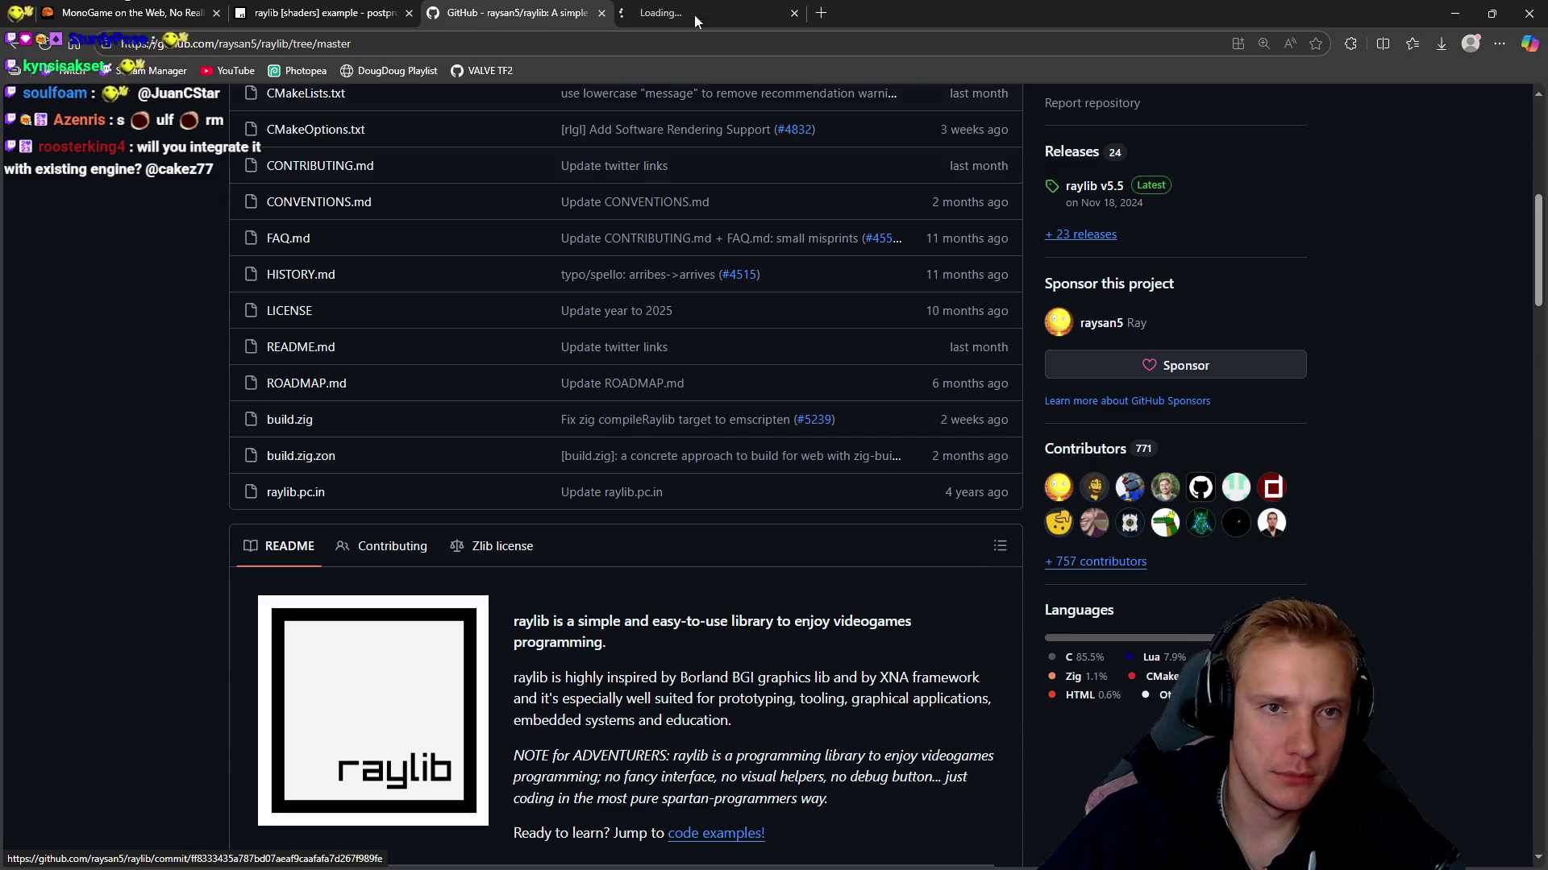
left_click(694, 13)
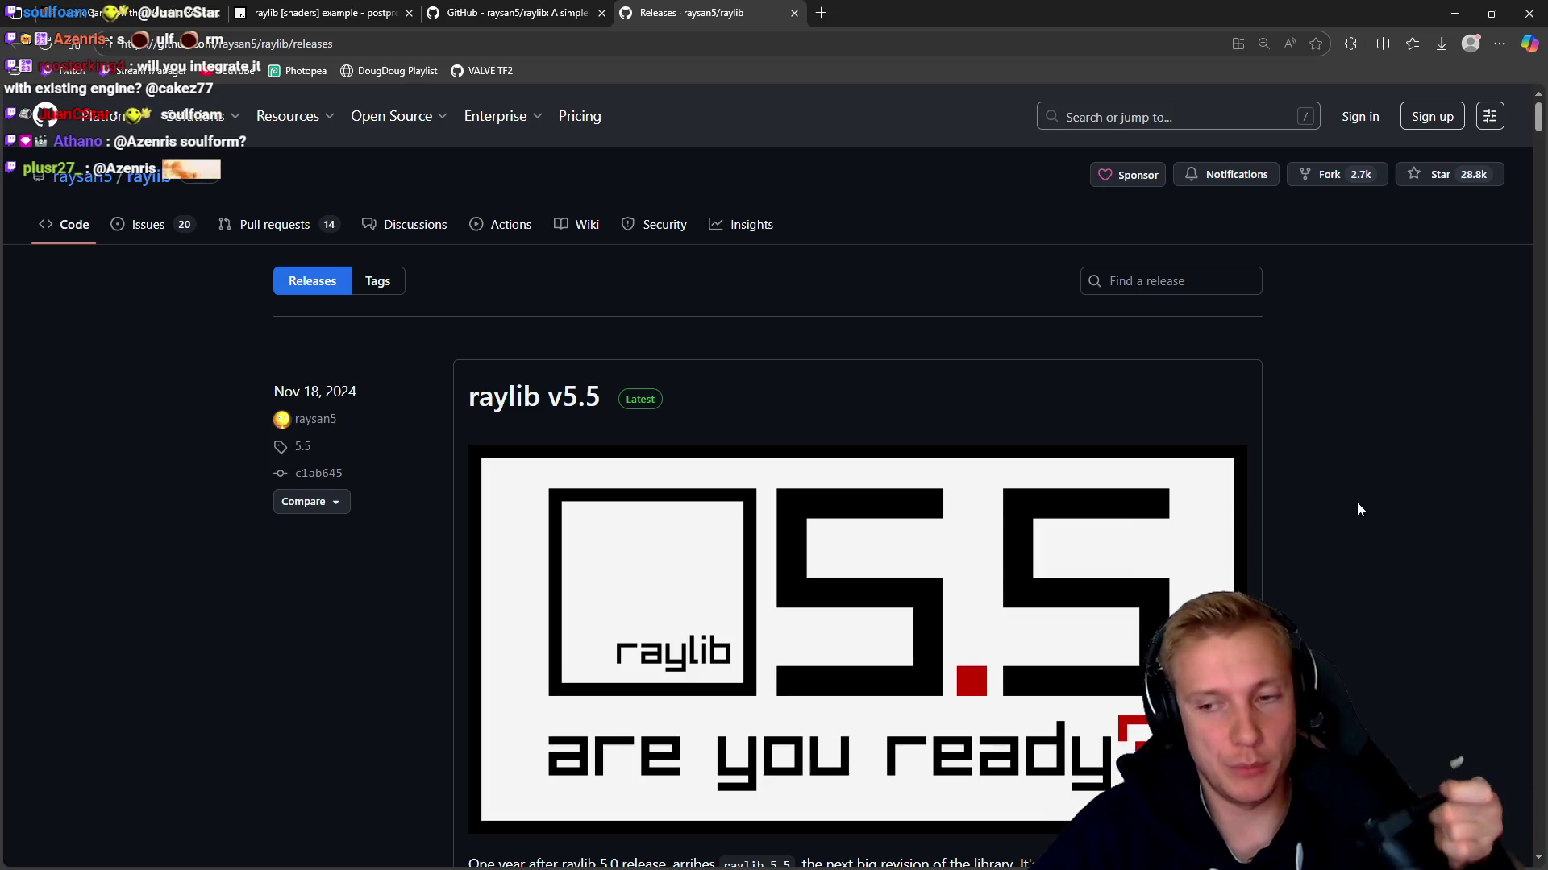
Read the raylib v5.5 release notes, highlighting the release statistics lines
scroll(1289, 485, "down", 3)
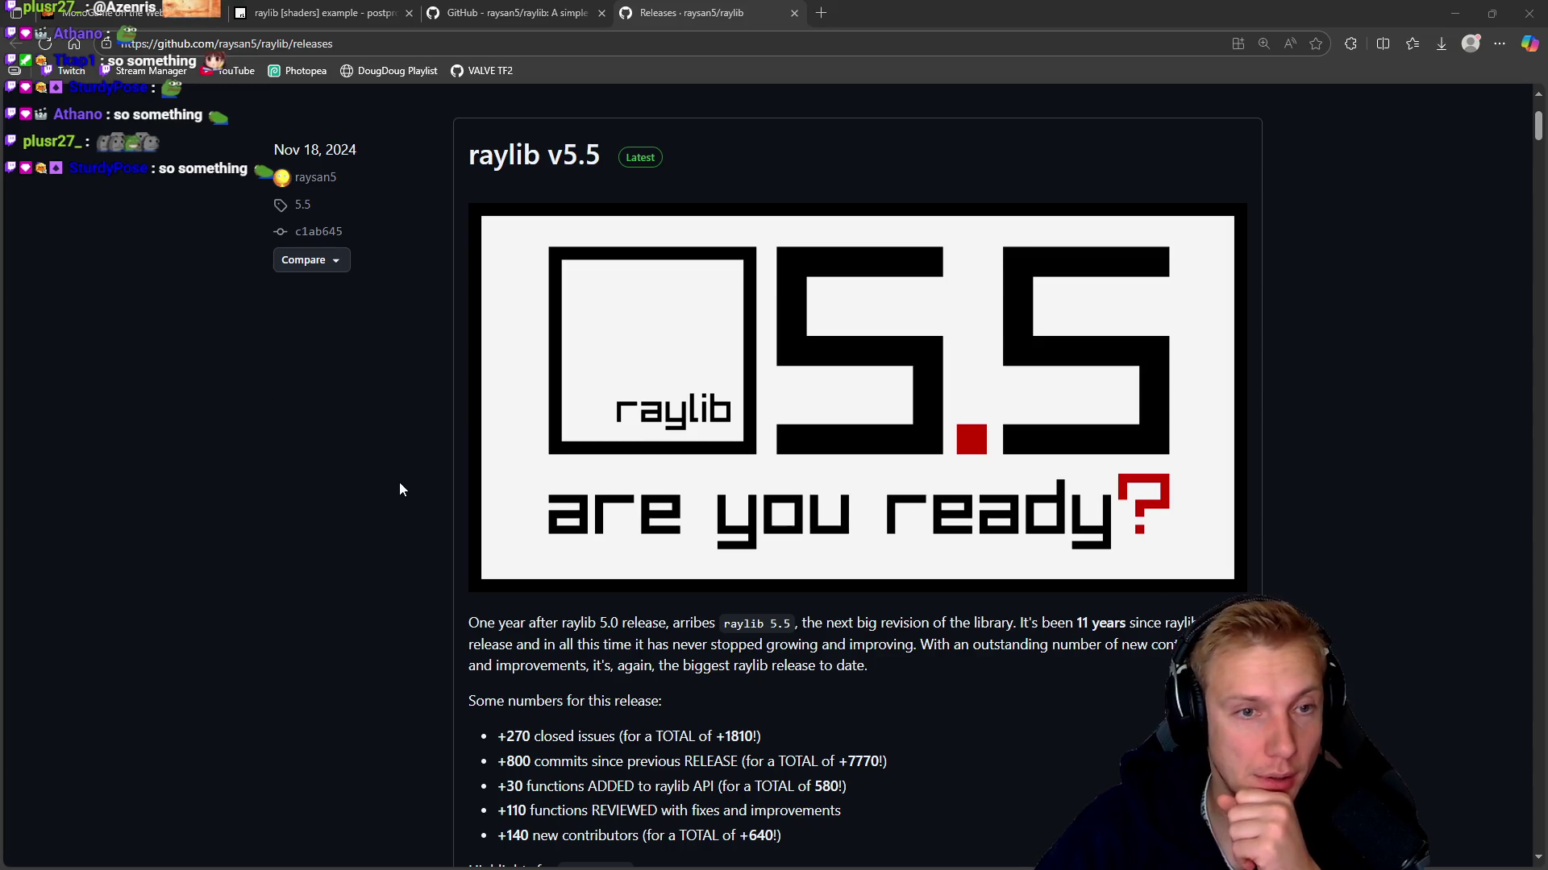
scroll(401, 489, "down", 3)
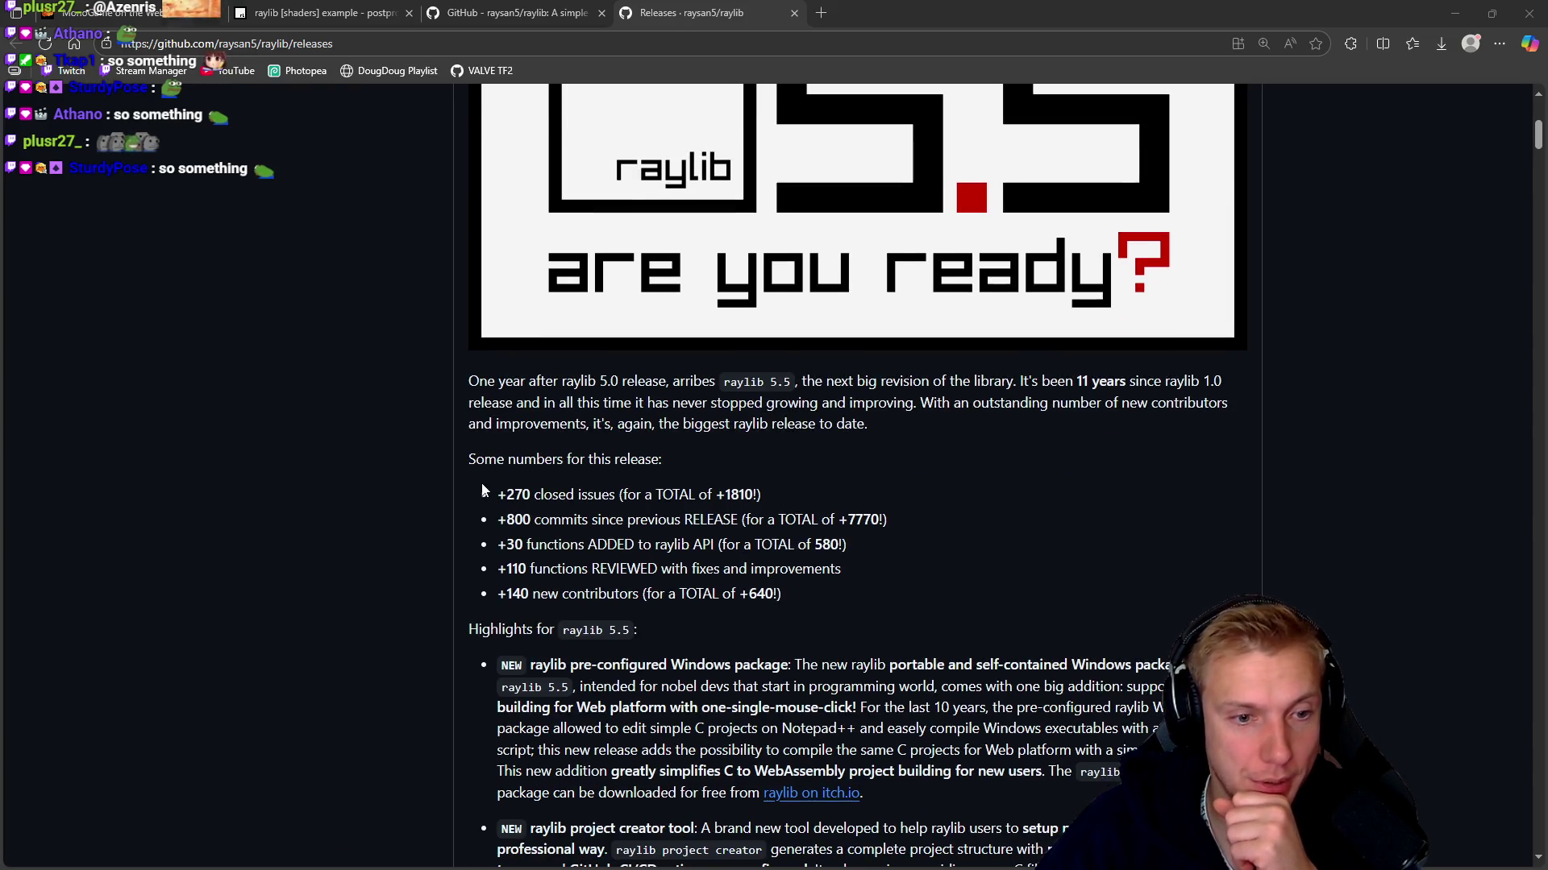
left_click_drag(482, 490, 856, 588)
left_click(862, 587)
scroll(859, 548, "down", 15)
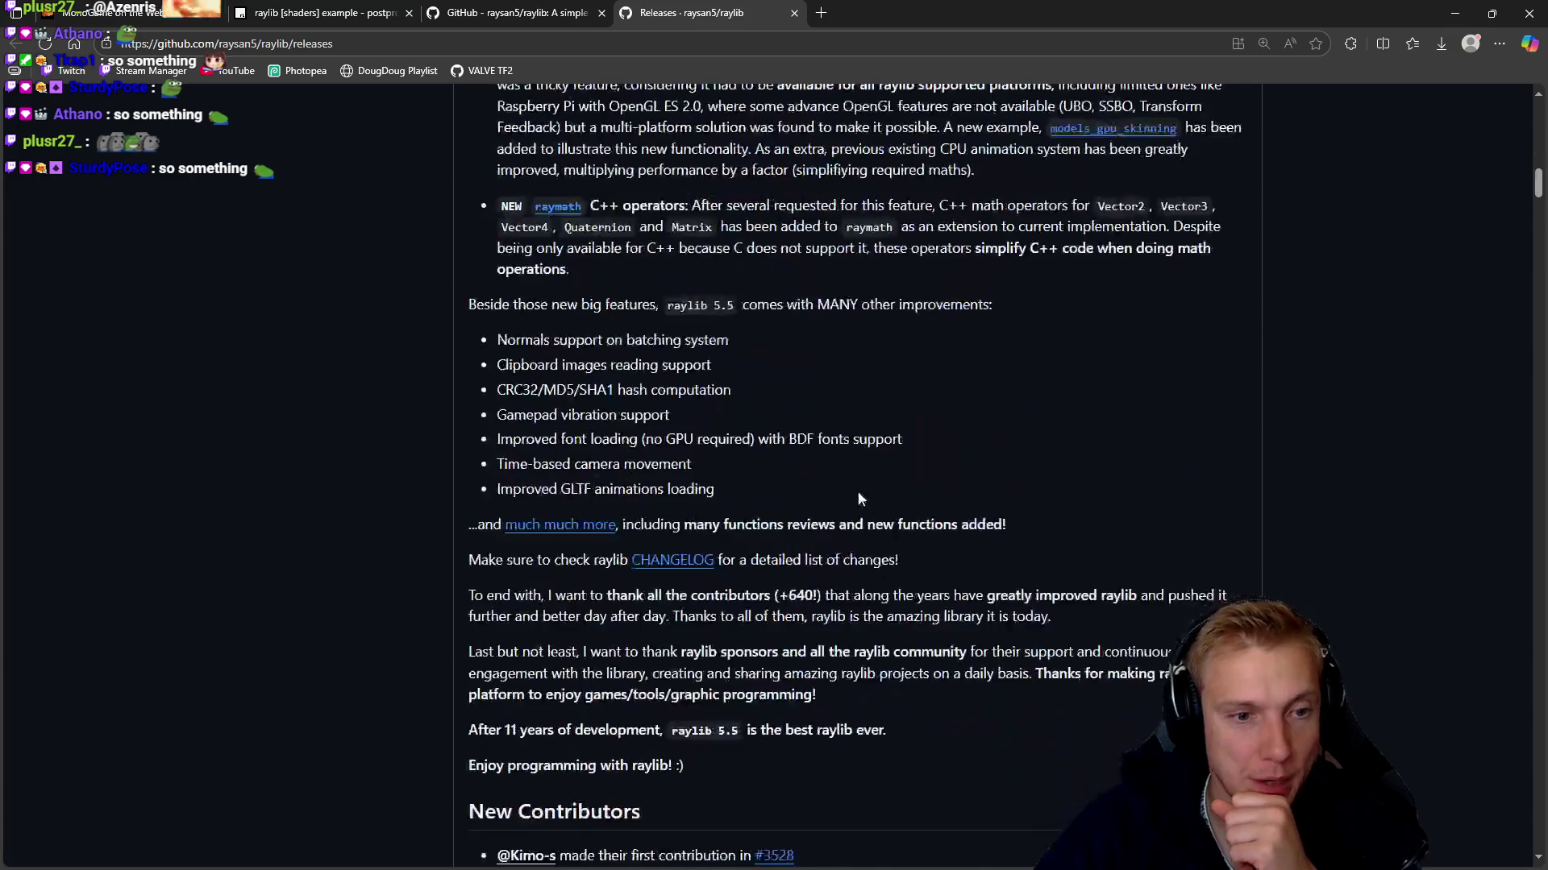
scroll(859, 493, "down", 20)
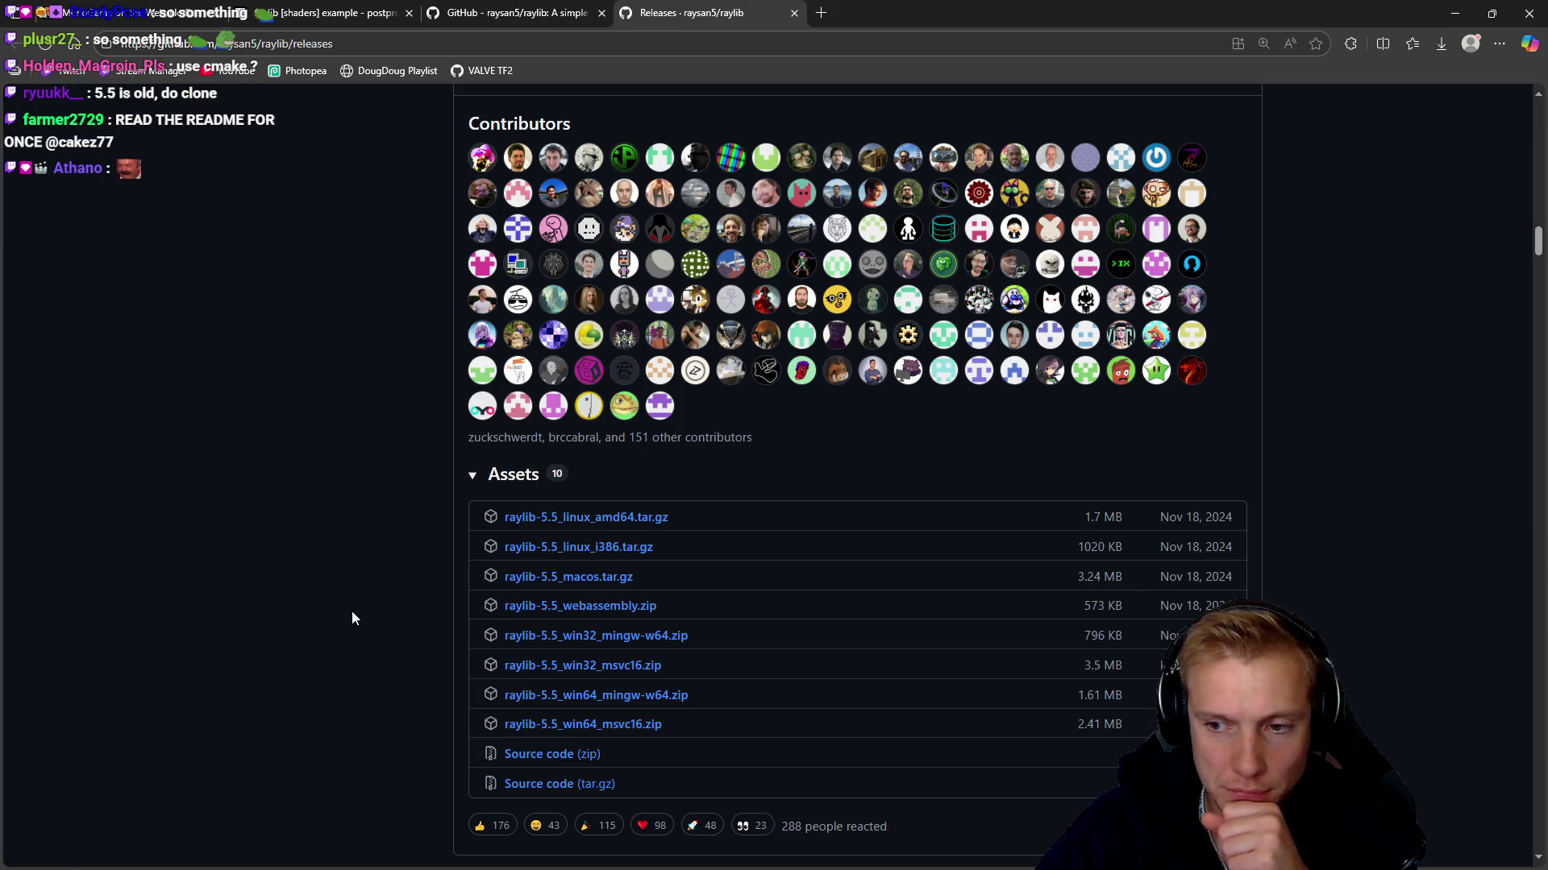
Scroll through the rest of the v5.5 release notes and its assets
middle_click(359, 701)
scroll(359, 702, "up", 15)
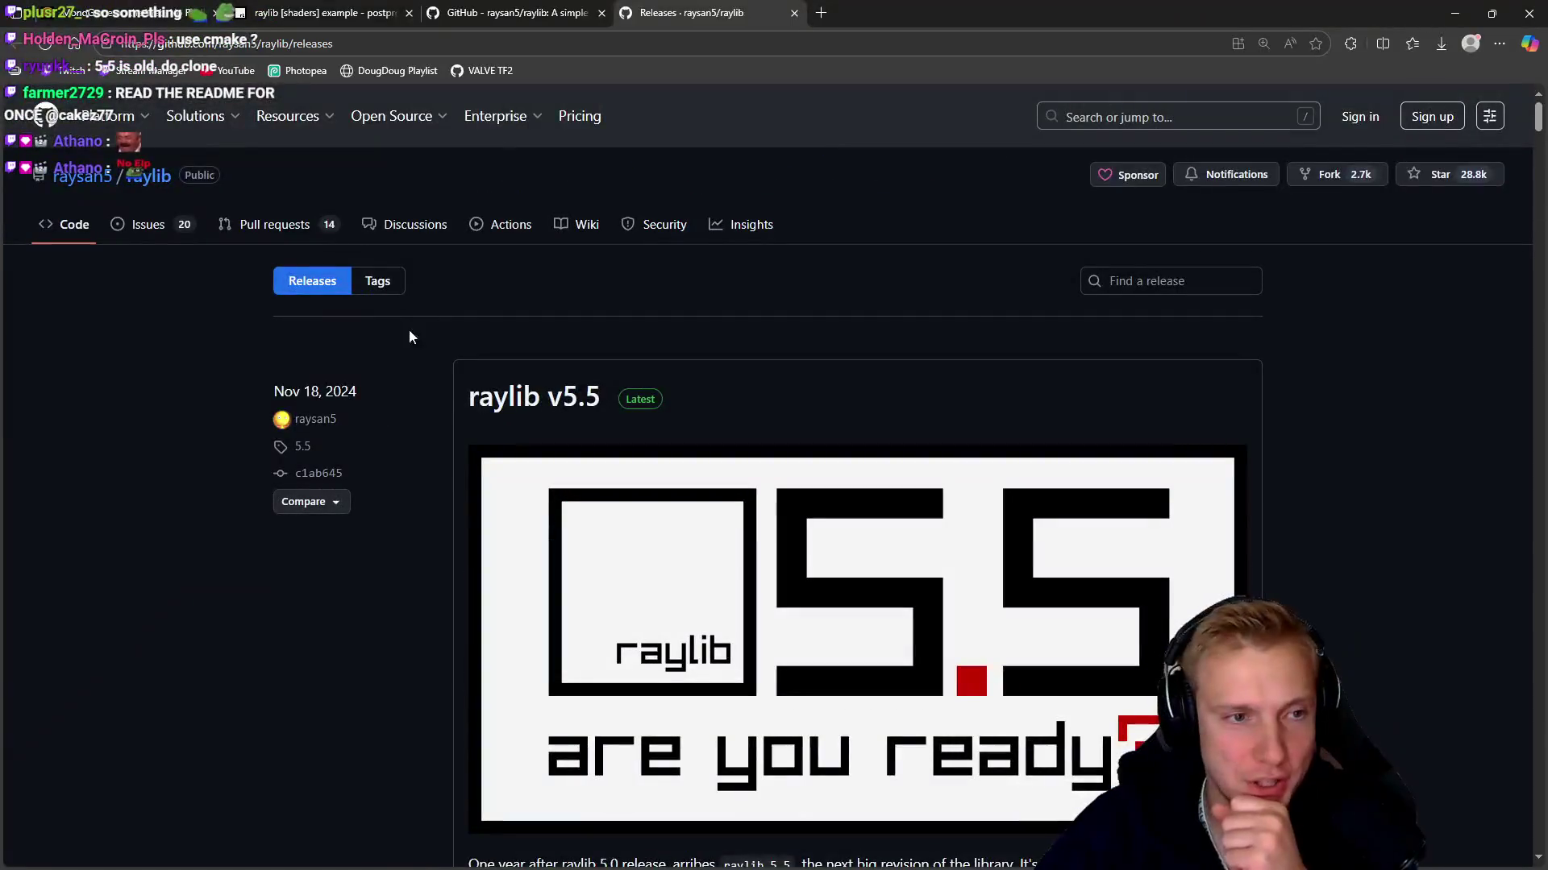
scroll(337, 414, "down", 5)
scroll(347, 411, "up", 5)
scroll(403, 427, "down", 15)
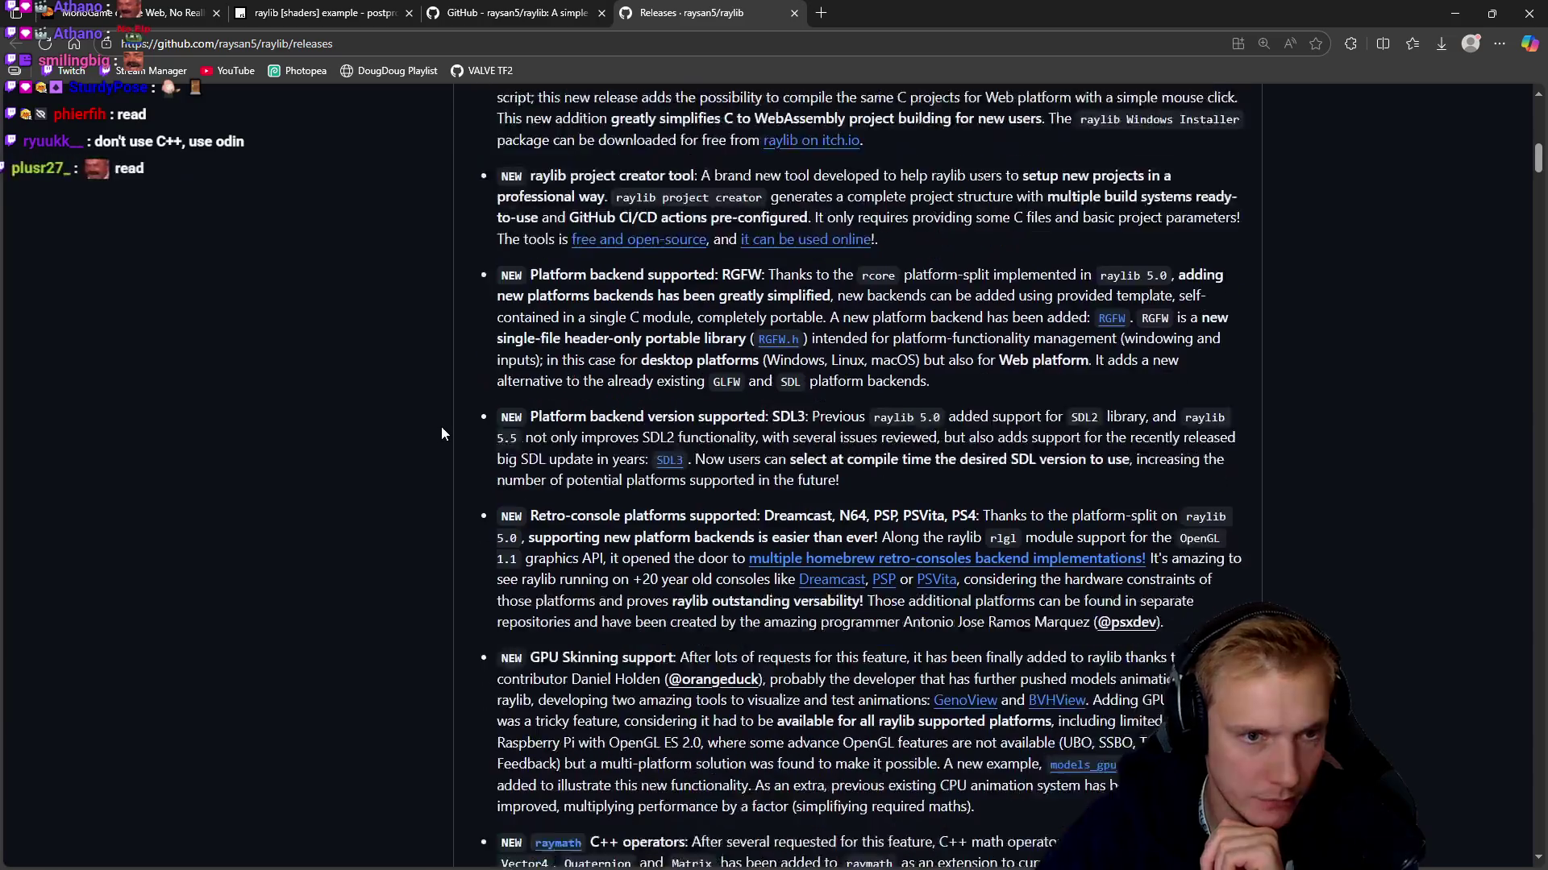
scroll(403, 413, "down", 9)
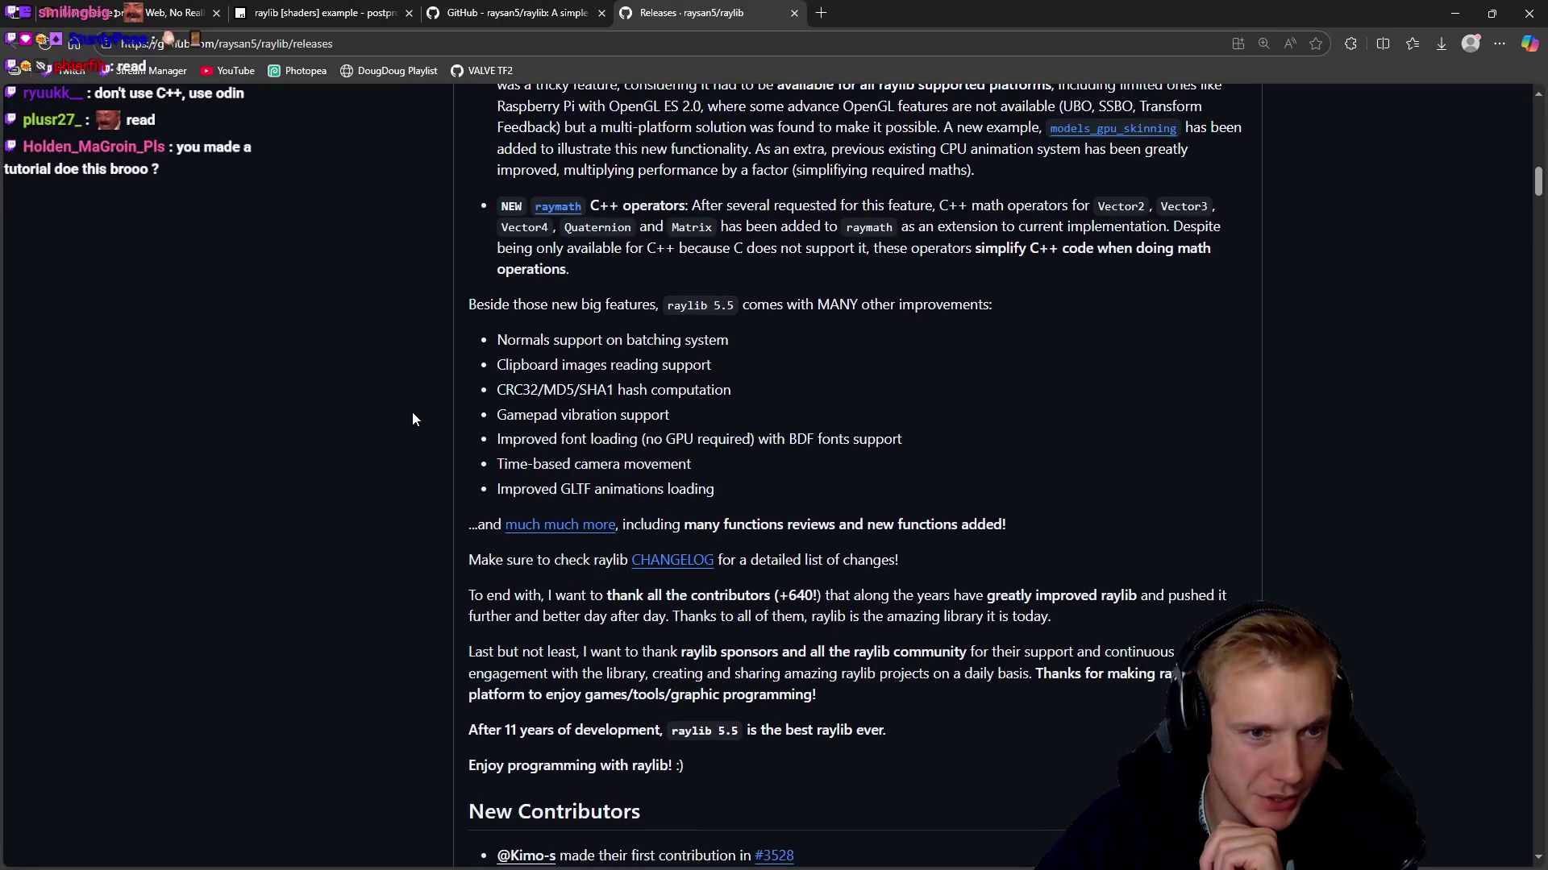
scroll(472, 403, "down", 2)
scroll(466, 381, "down", 14)
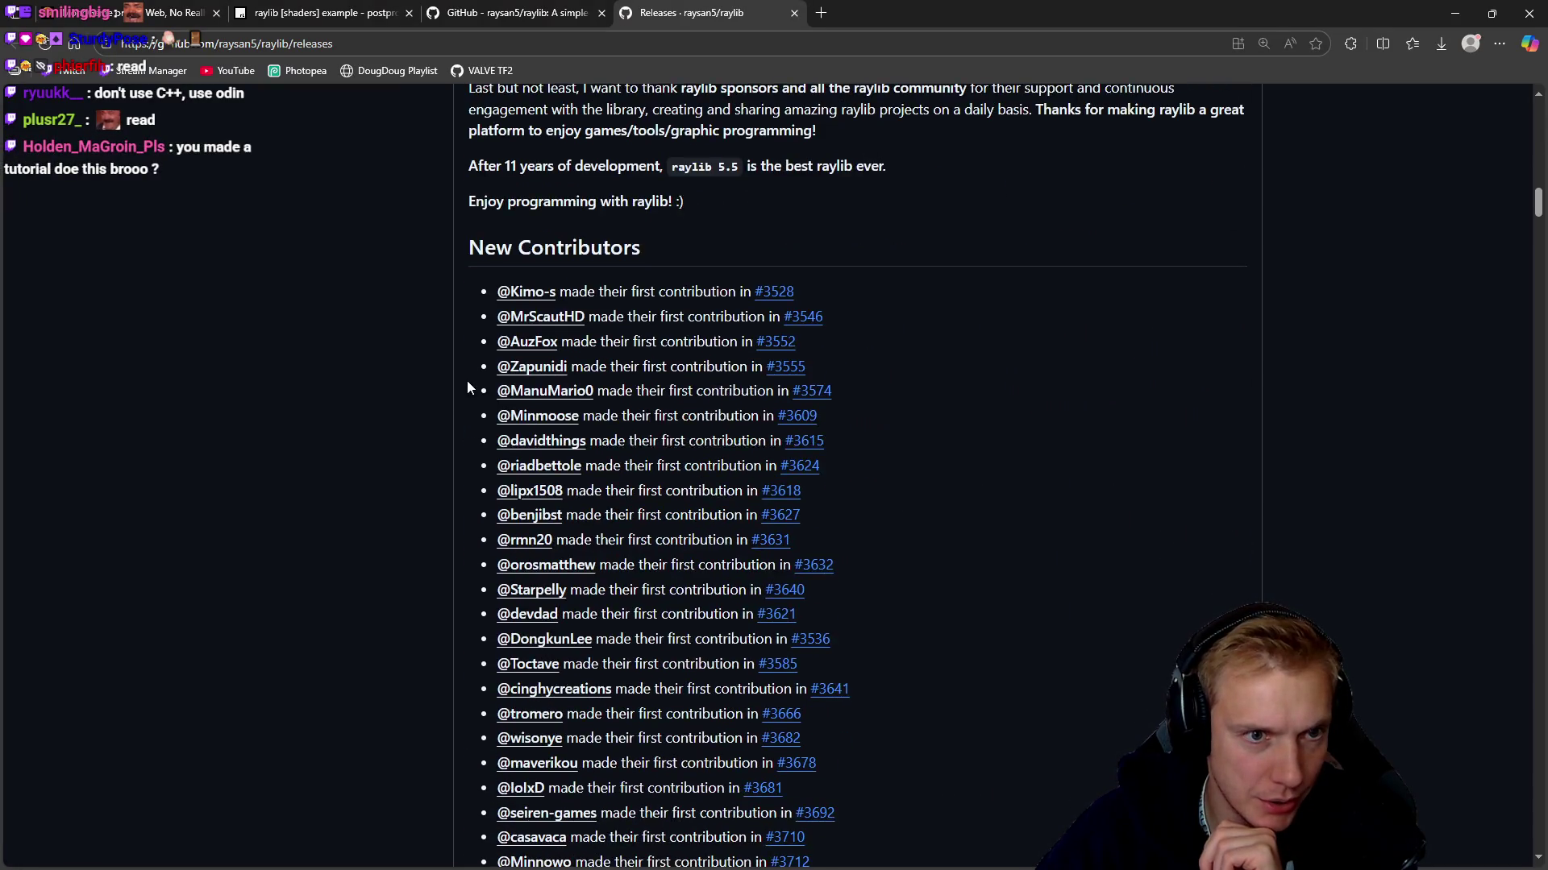
scroll(441, 372, "down", 10)
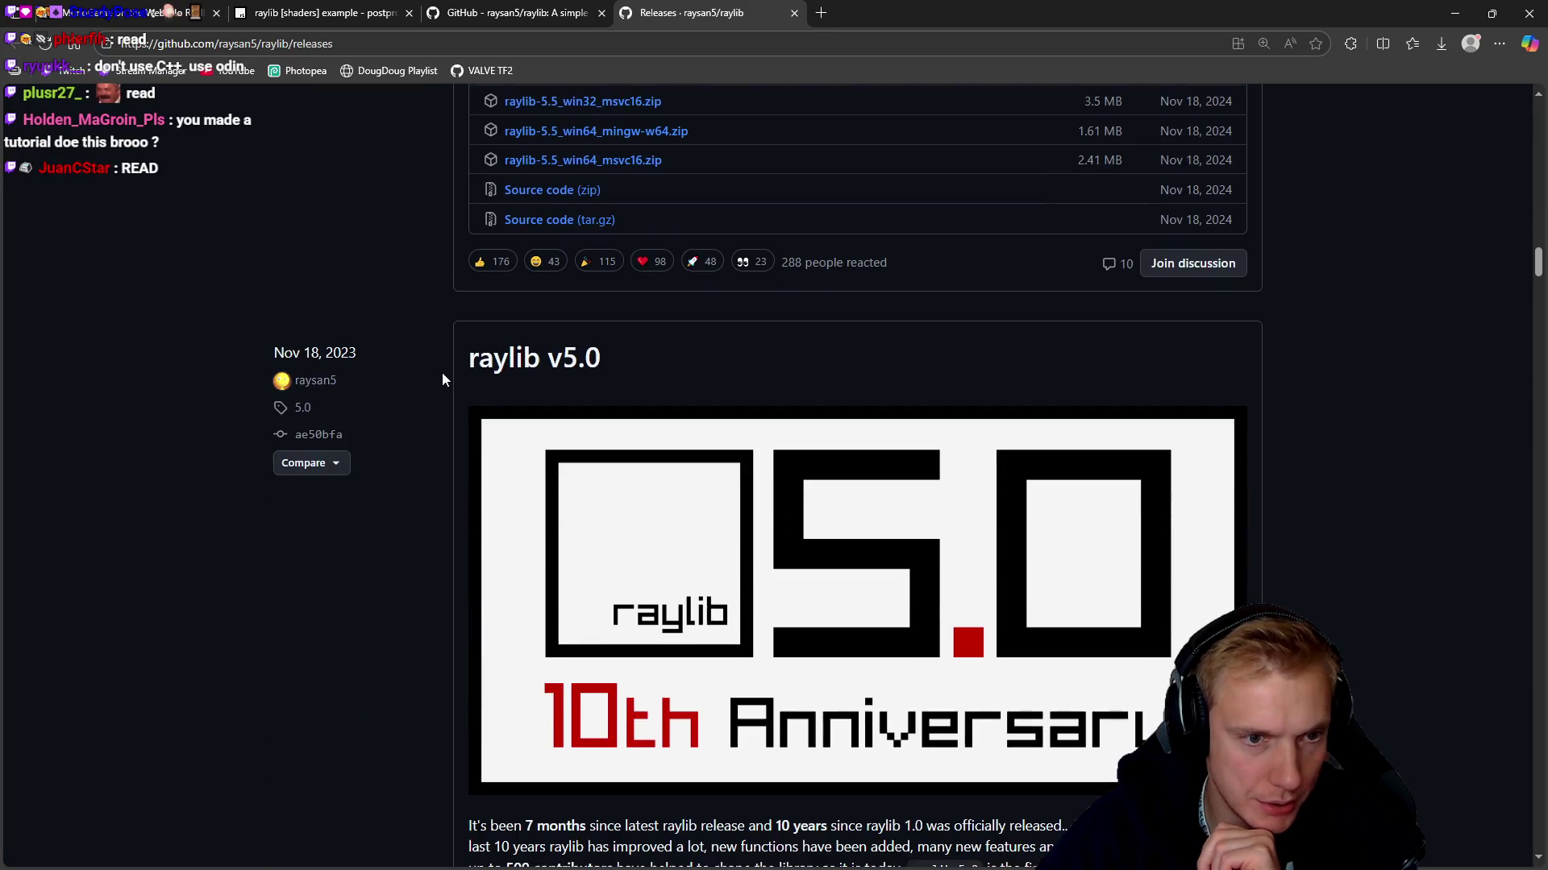
Remove '/releases' from the address to load the raylib repository code page
key("Home")
left_click_drag(332, 44, 289, 43)
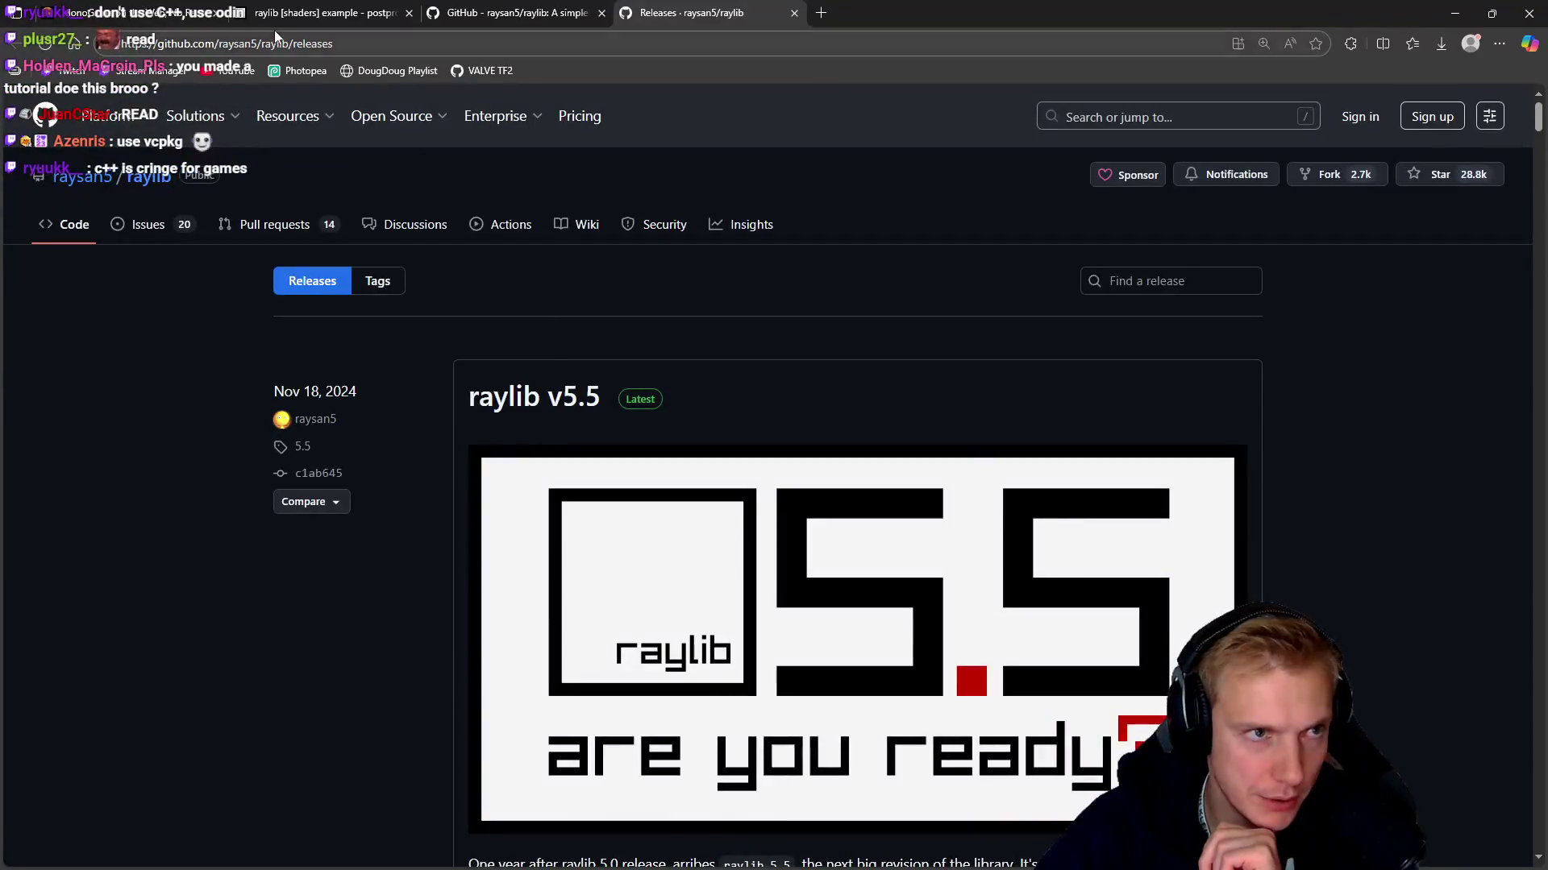
key("BackSpace")
key("Return")
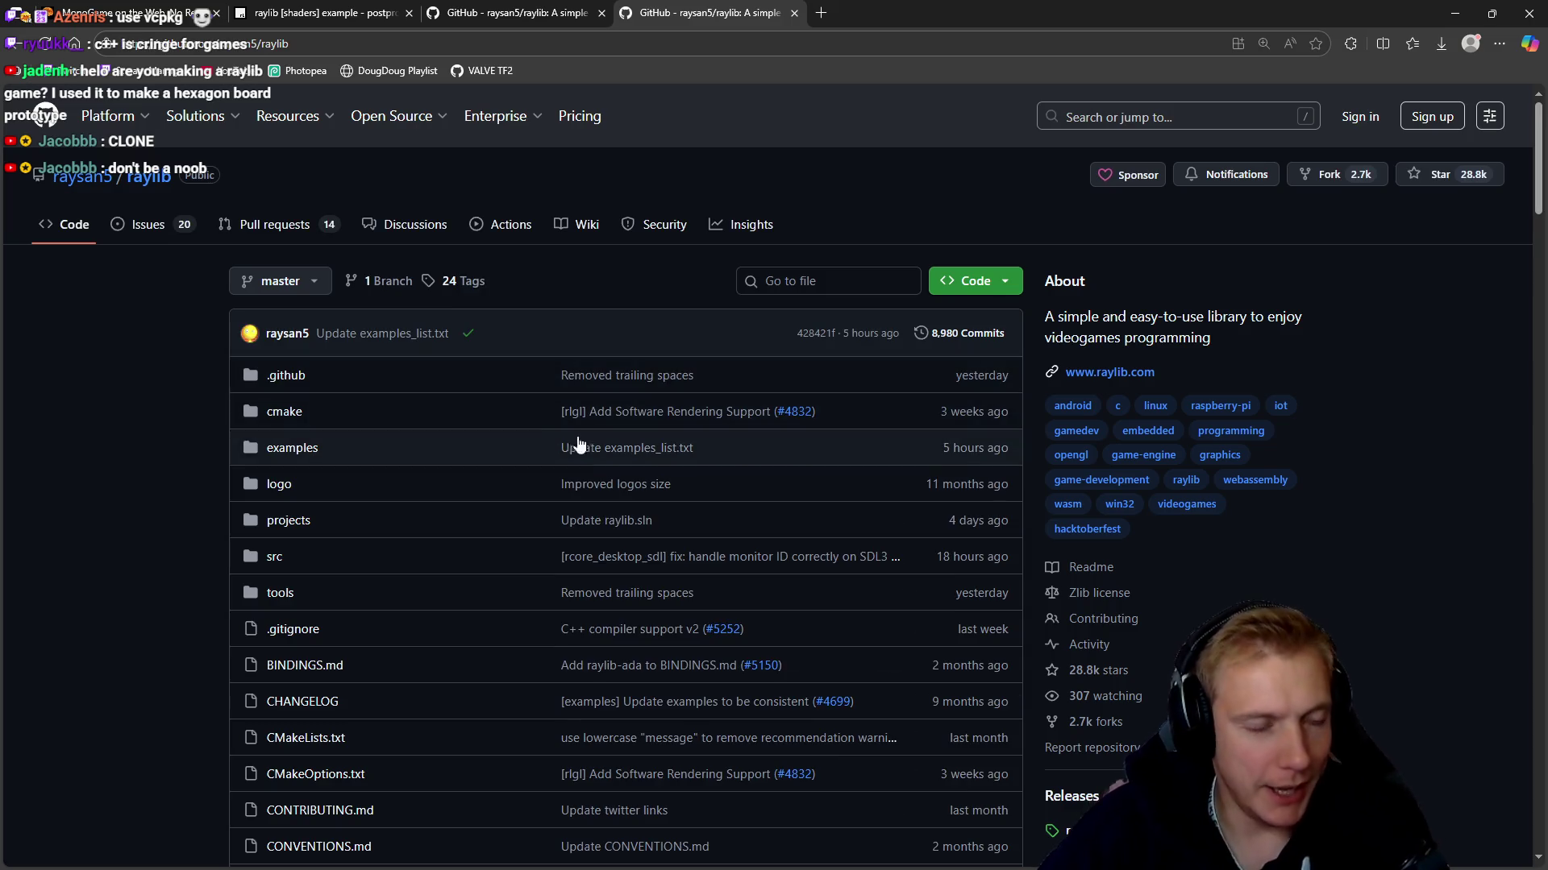
scroll(156, 488, "down", 8)
scroll(176, 426, "down", 3)
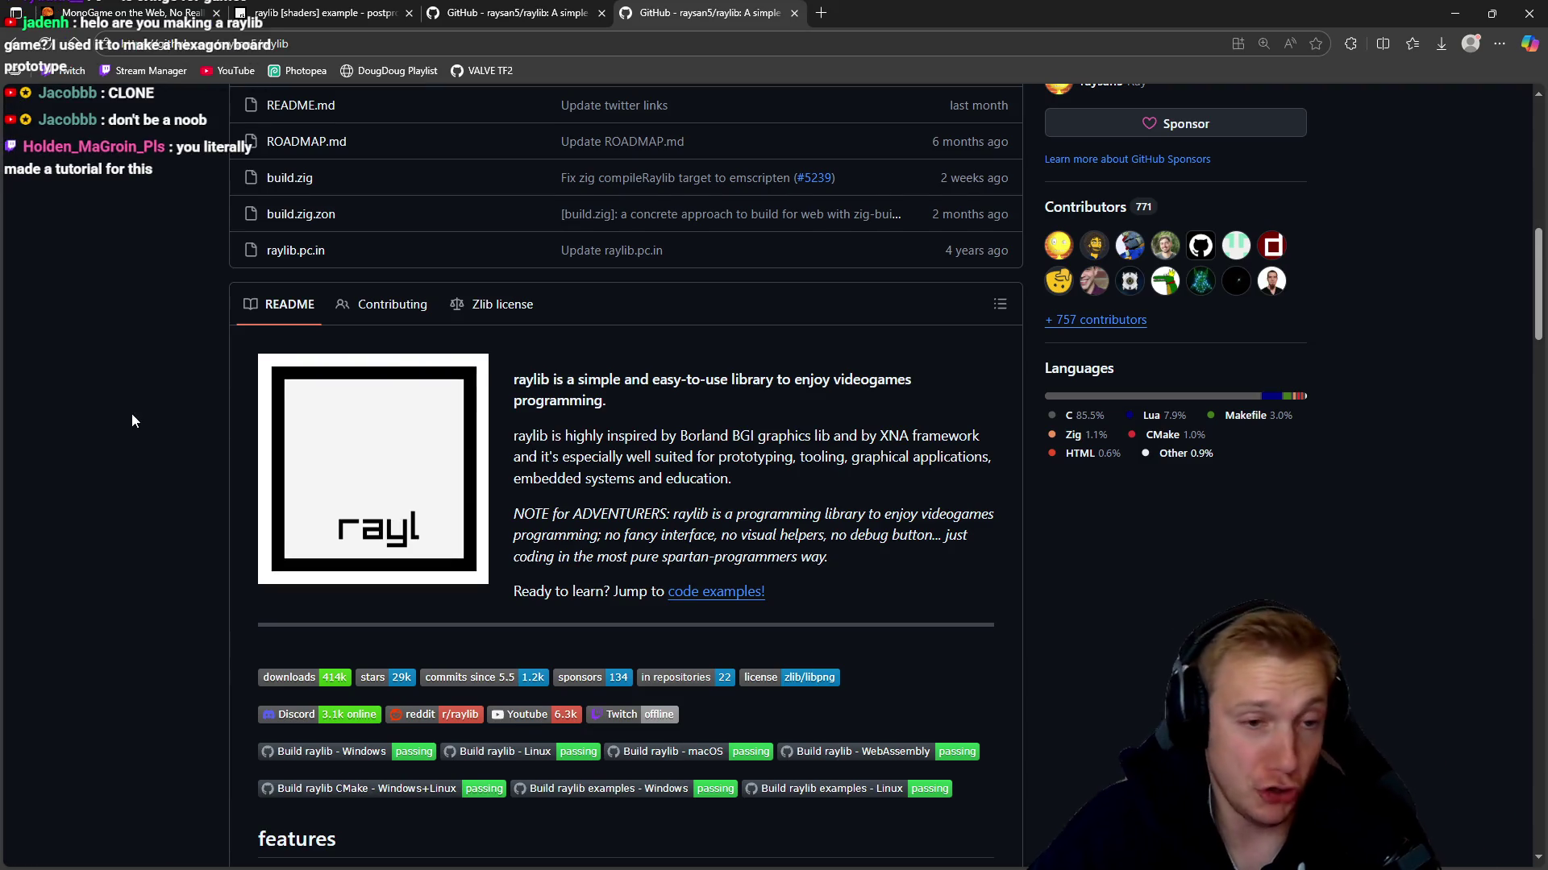
scroll(132, 413, "down", 9)
scroll(87, 534, "down", 8)
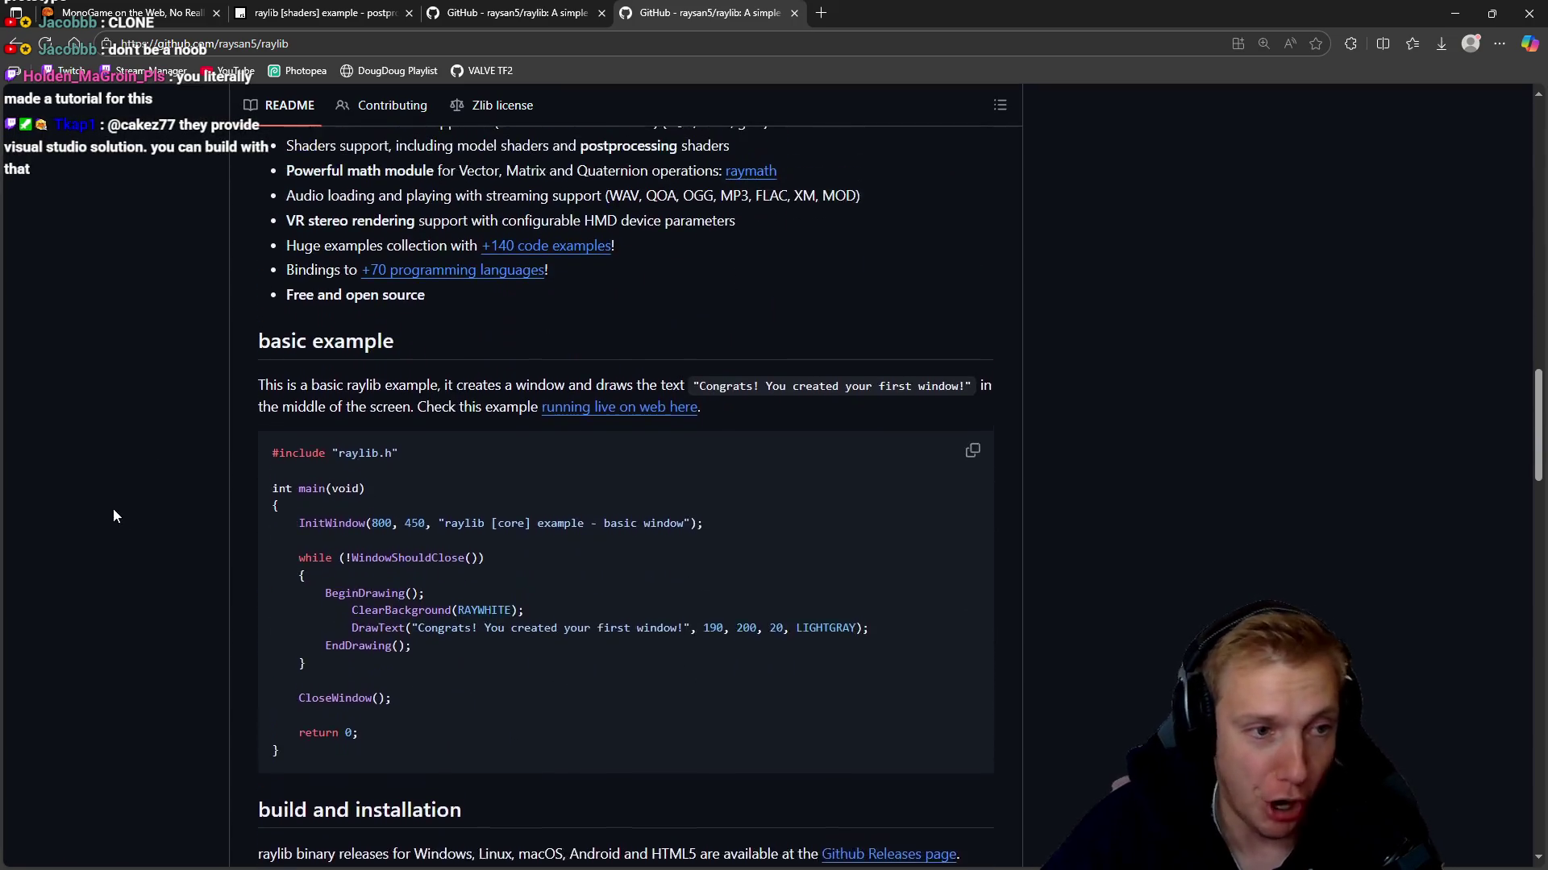
scroll(182, 474, "down", 1)
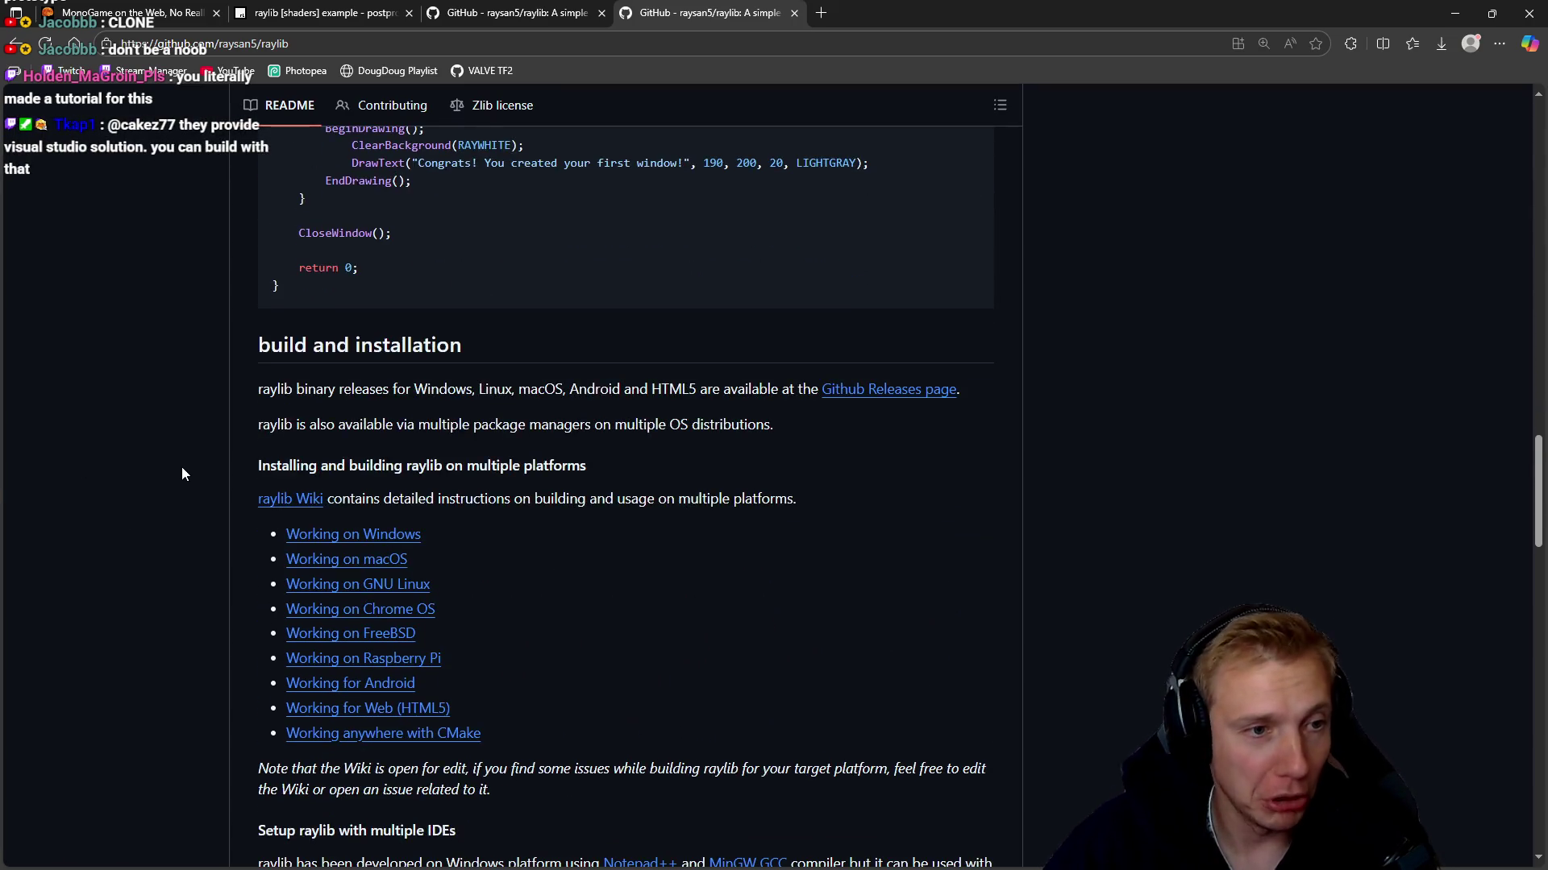
left_click(344, 535)
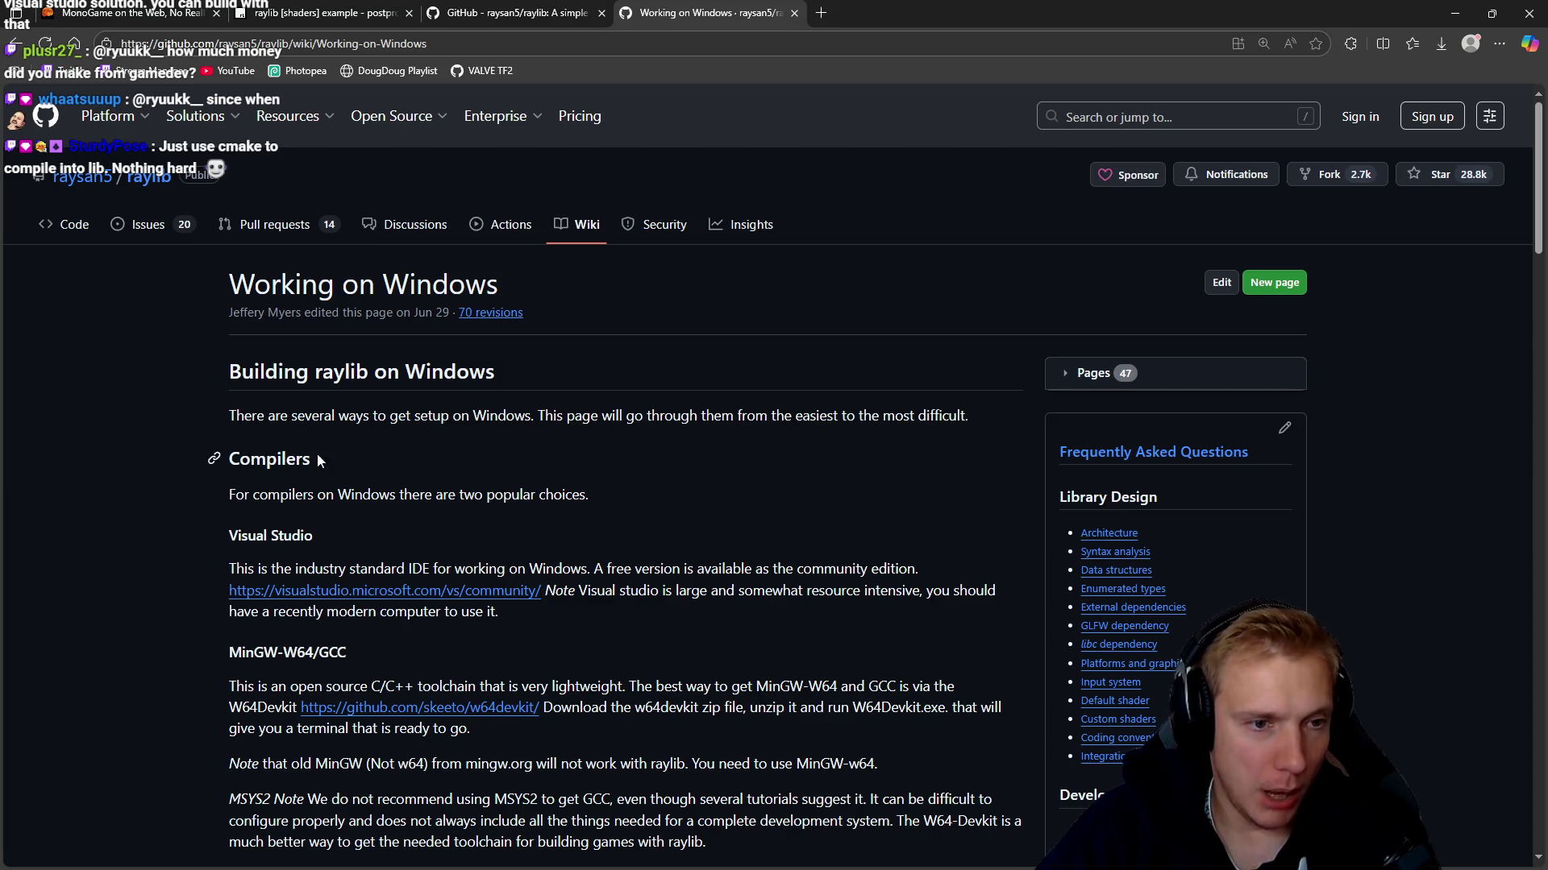
Read the wiki's compiler notes, highlighting the Visual Studio heading and nearby passages
scroll(462, 501, "down", 2)
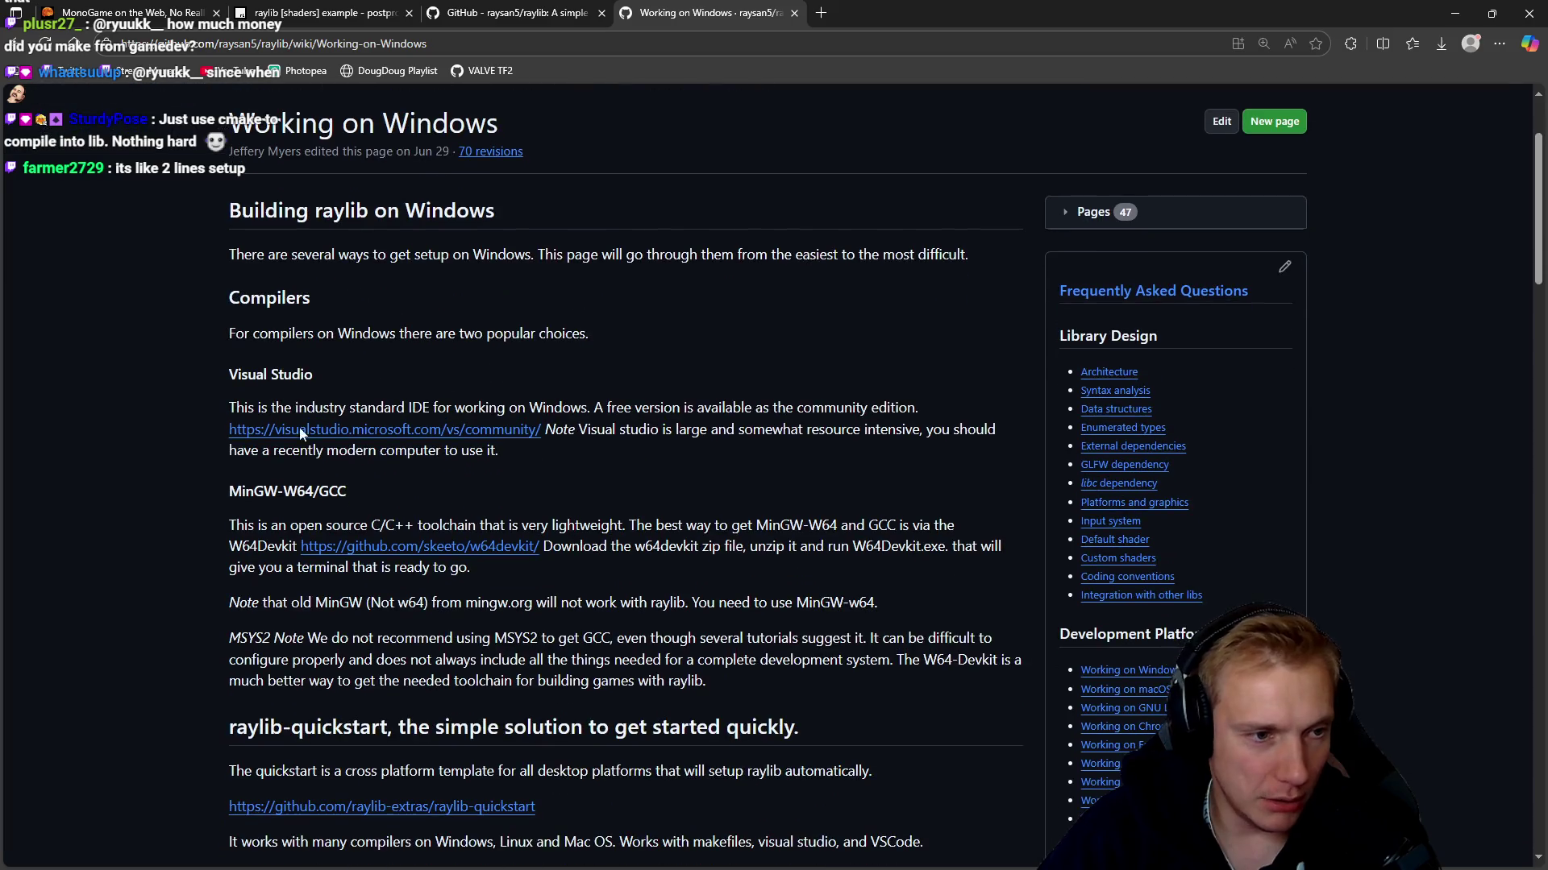
scroll(442, 440, "down", 4)
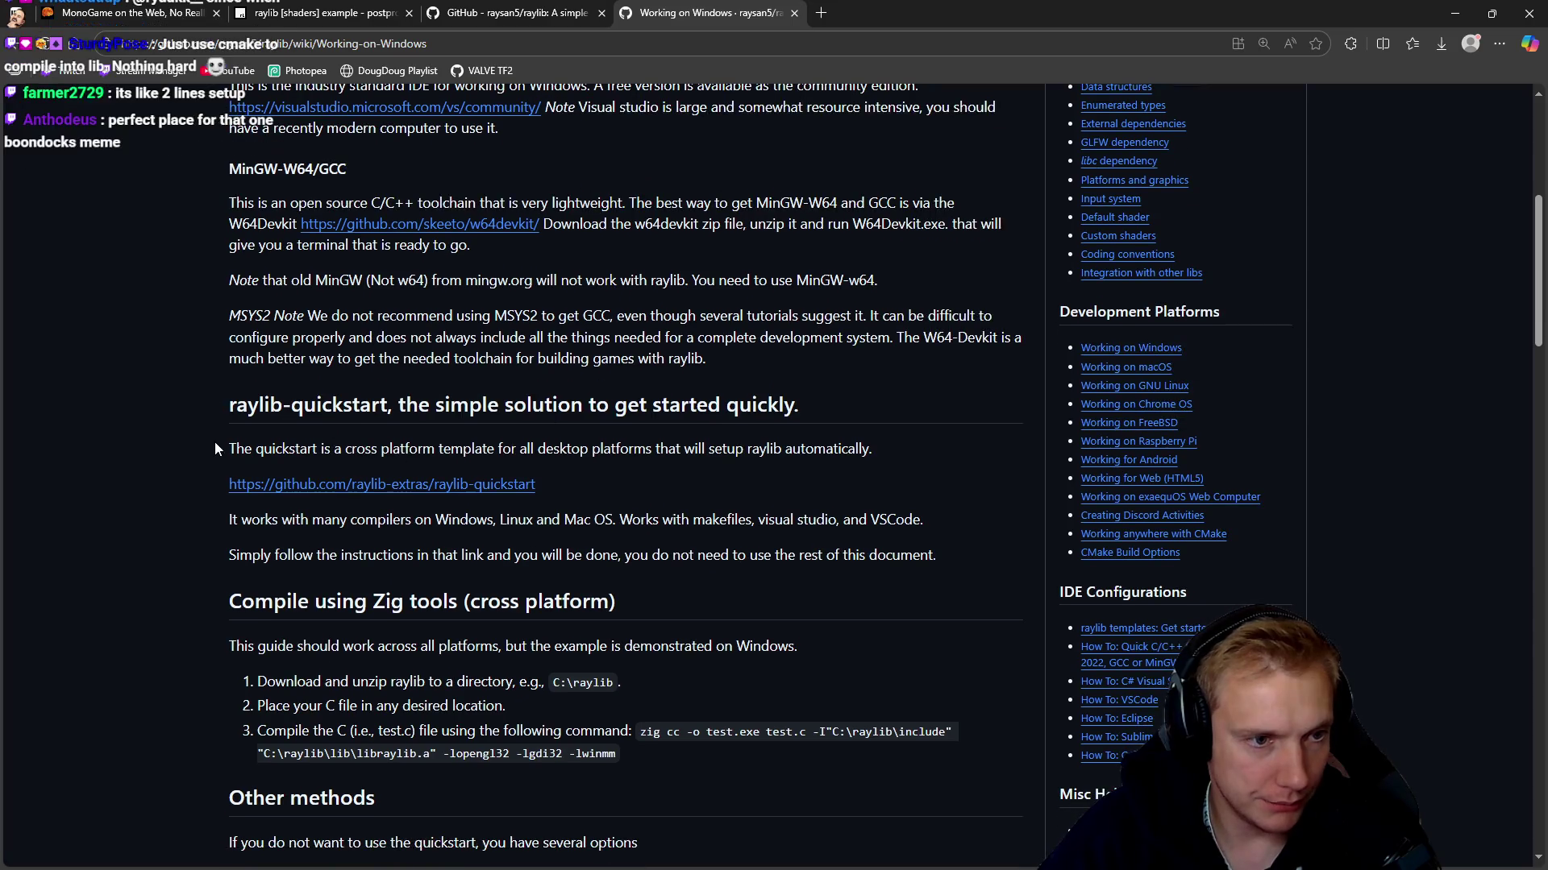
scroll(185, 241, "up", 2)
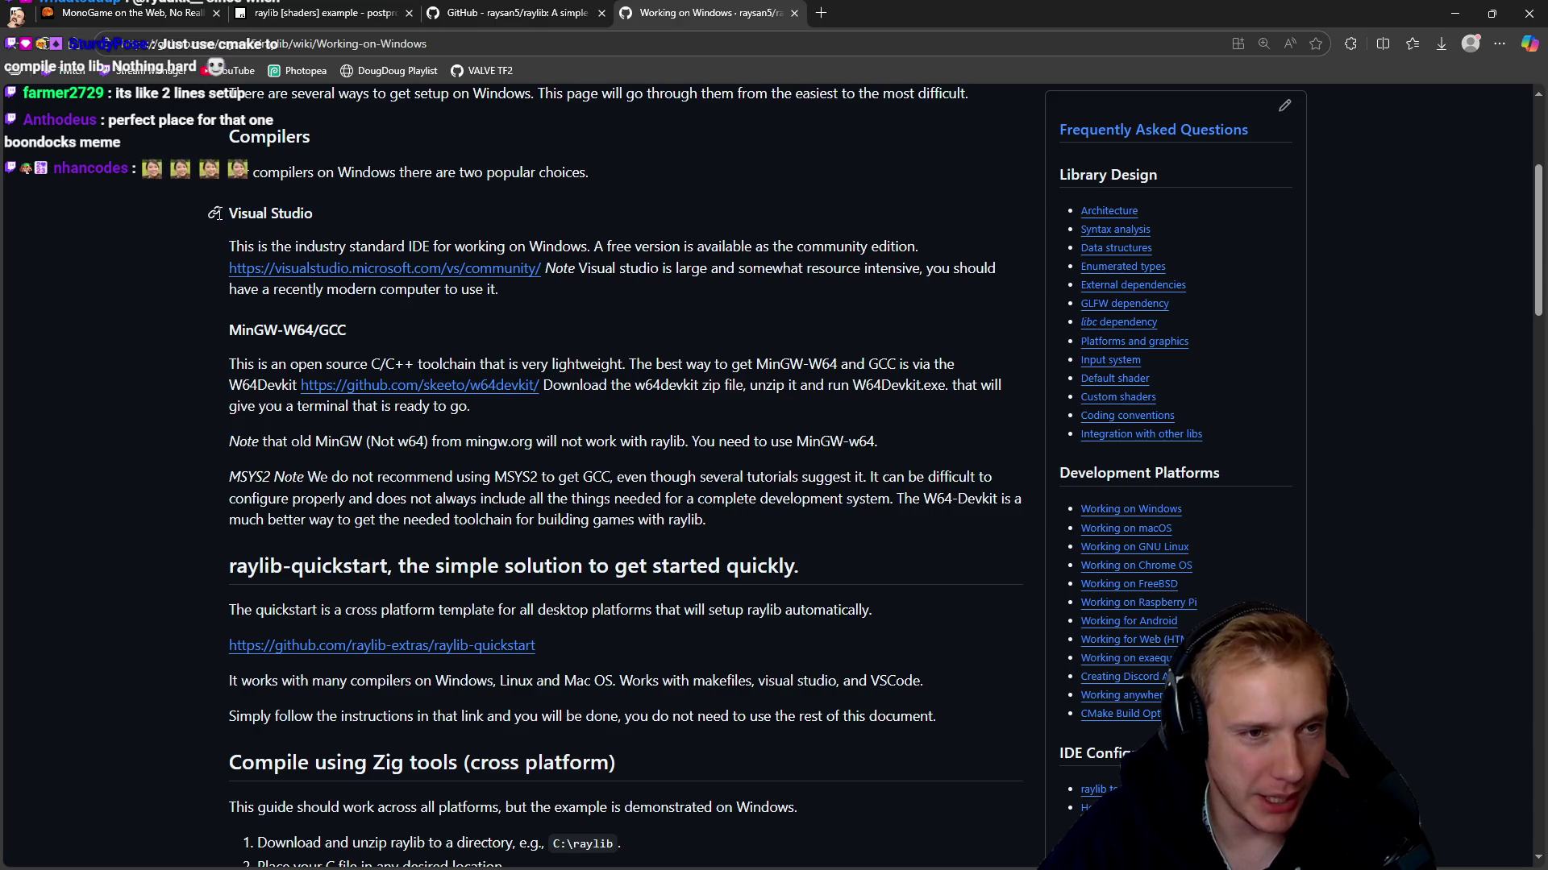
left_click_drag(313, 213, 230, 213)
left_click(231, 212)
triple_click(230, 212)
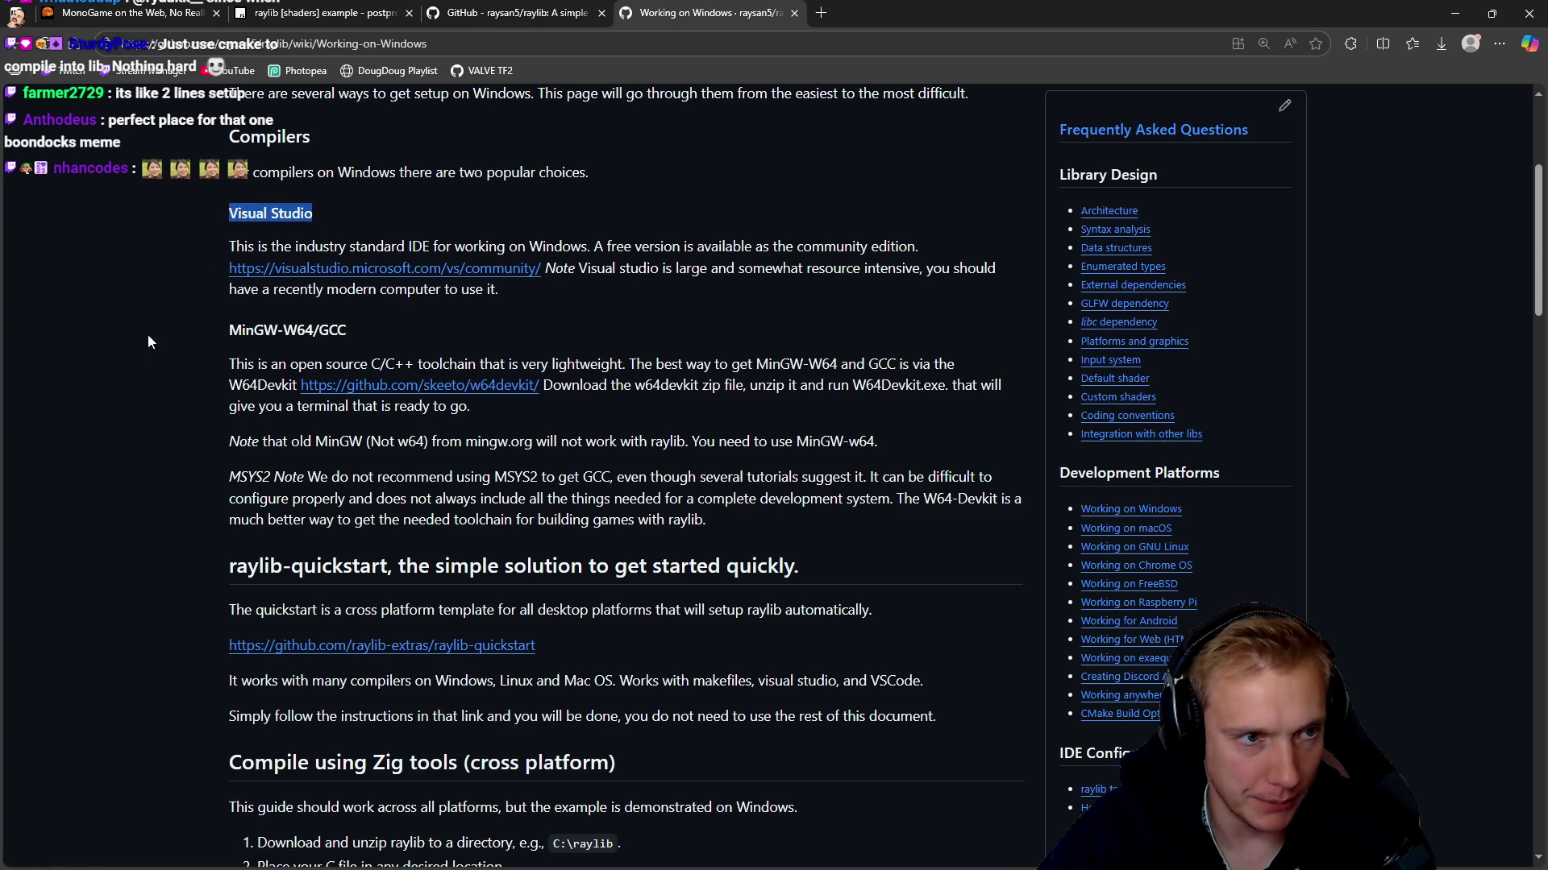
left_click(181, 381)
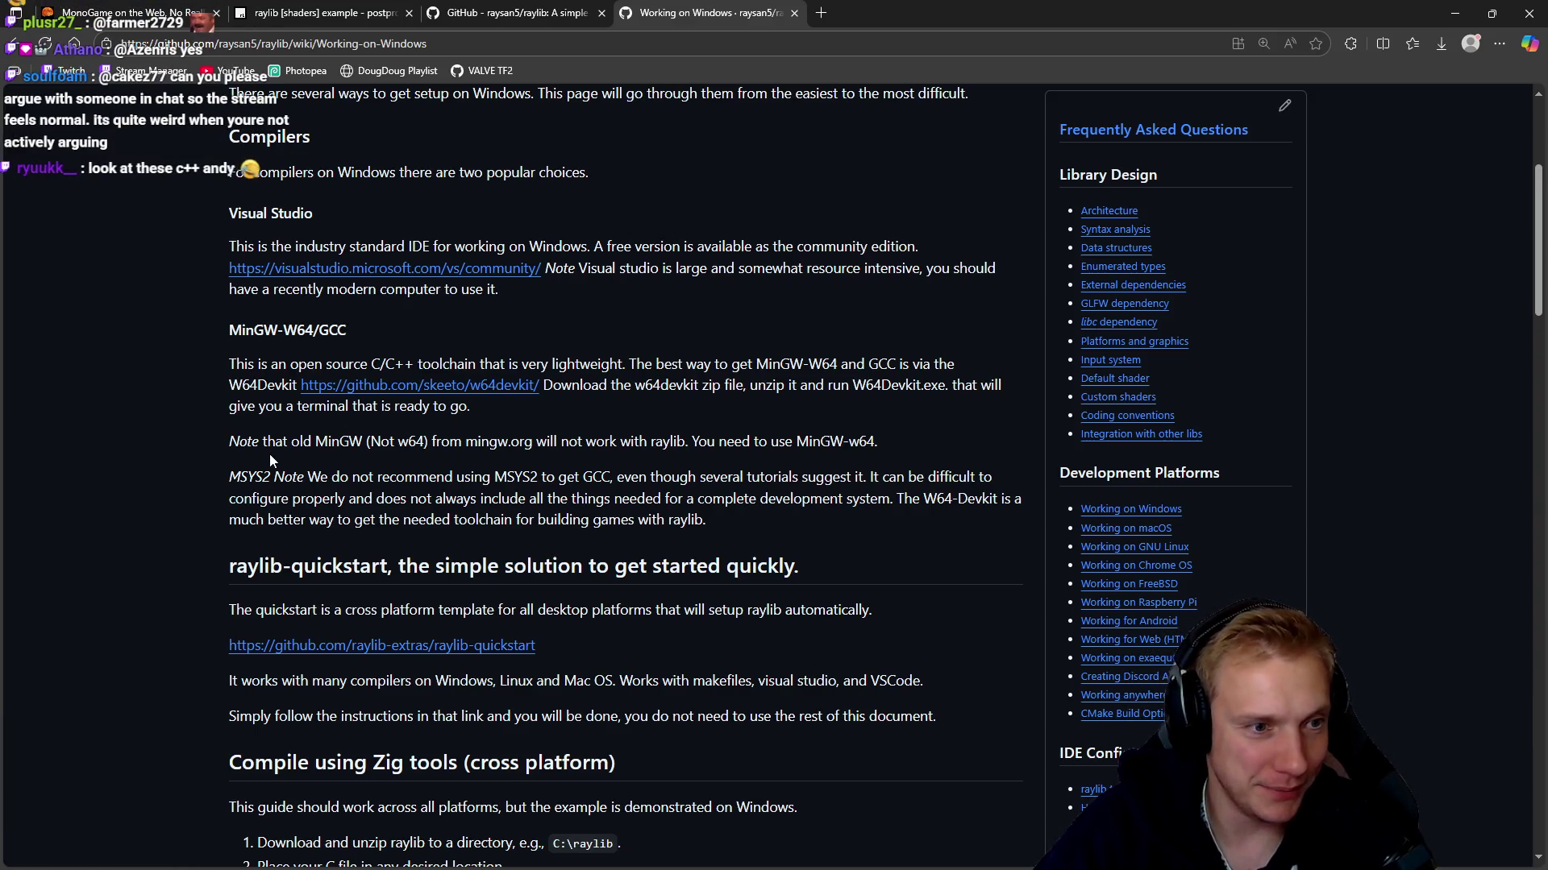
left_click_drag(252, 441, 399, 441)
left_click_drag(291, 476, 537, 498)
Read the Compile using Zig tools section, marking its heading and the zig cc command
scroll(563, 491, "down", 2)
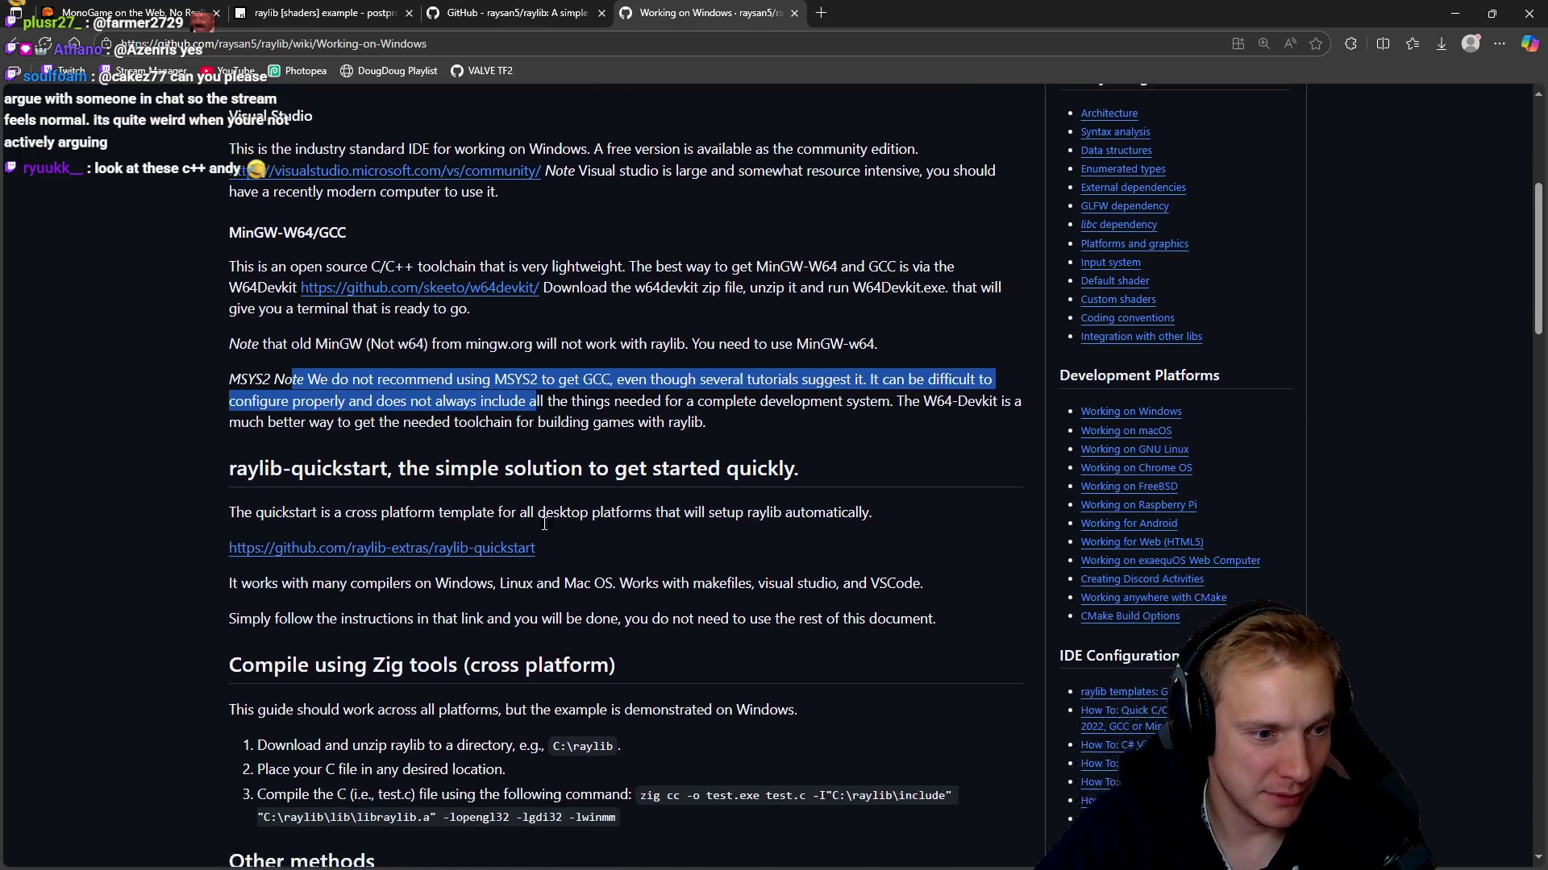
scroll(563, 491, "down", 2)
left_click_drag(266, 438, 592, 439)
left_click(666, 434)
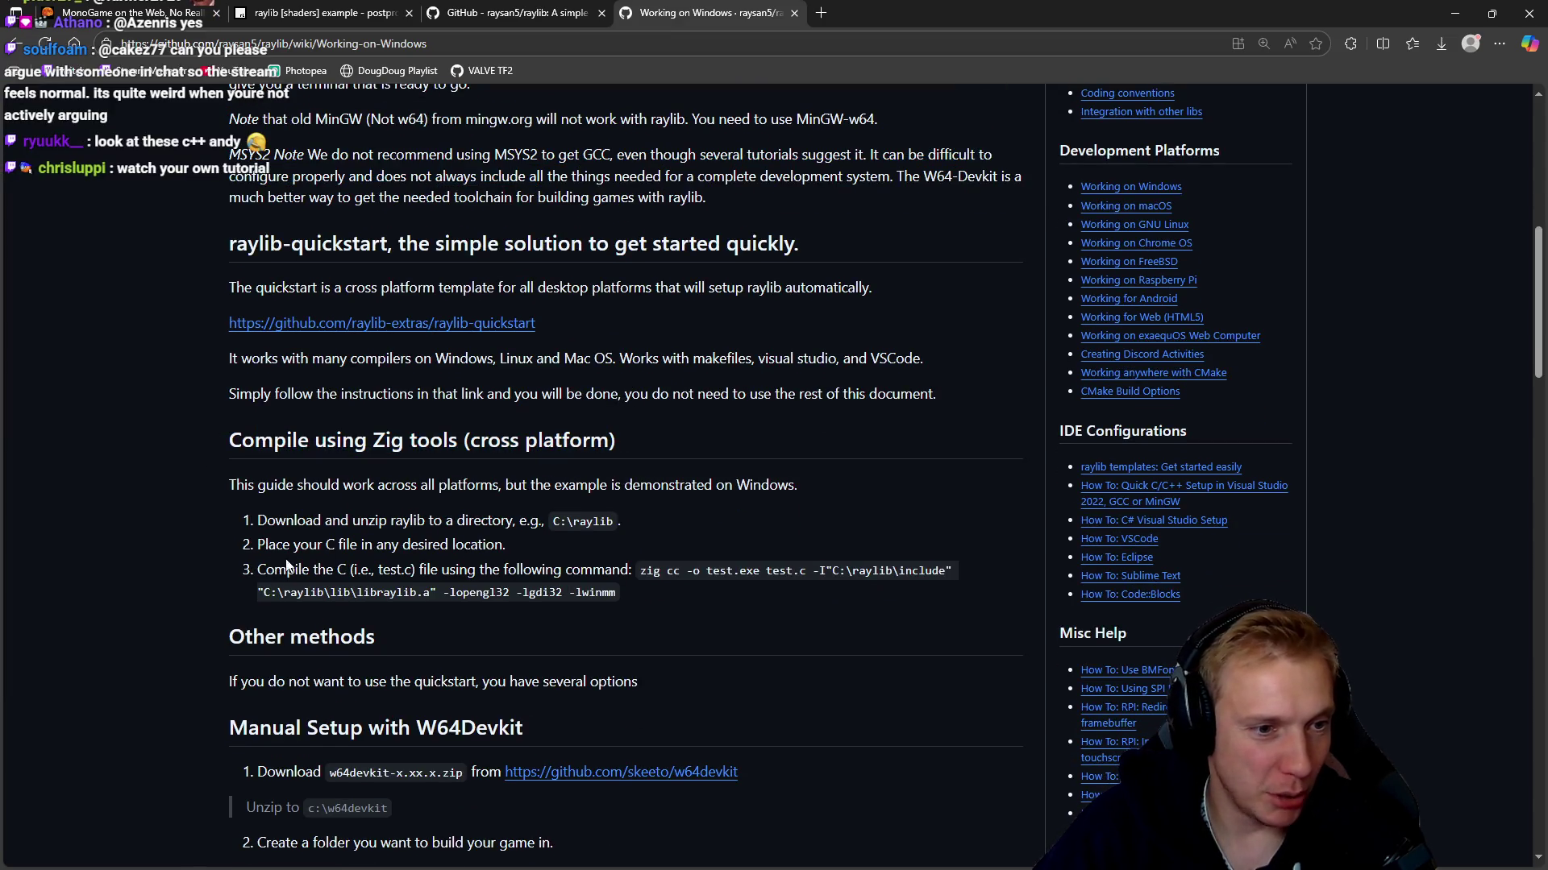
mouse_move(288, 570)
left_mouse_down()
mouse_move(929, 572)
mouse_move(644, 600)
left_mouse_up()
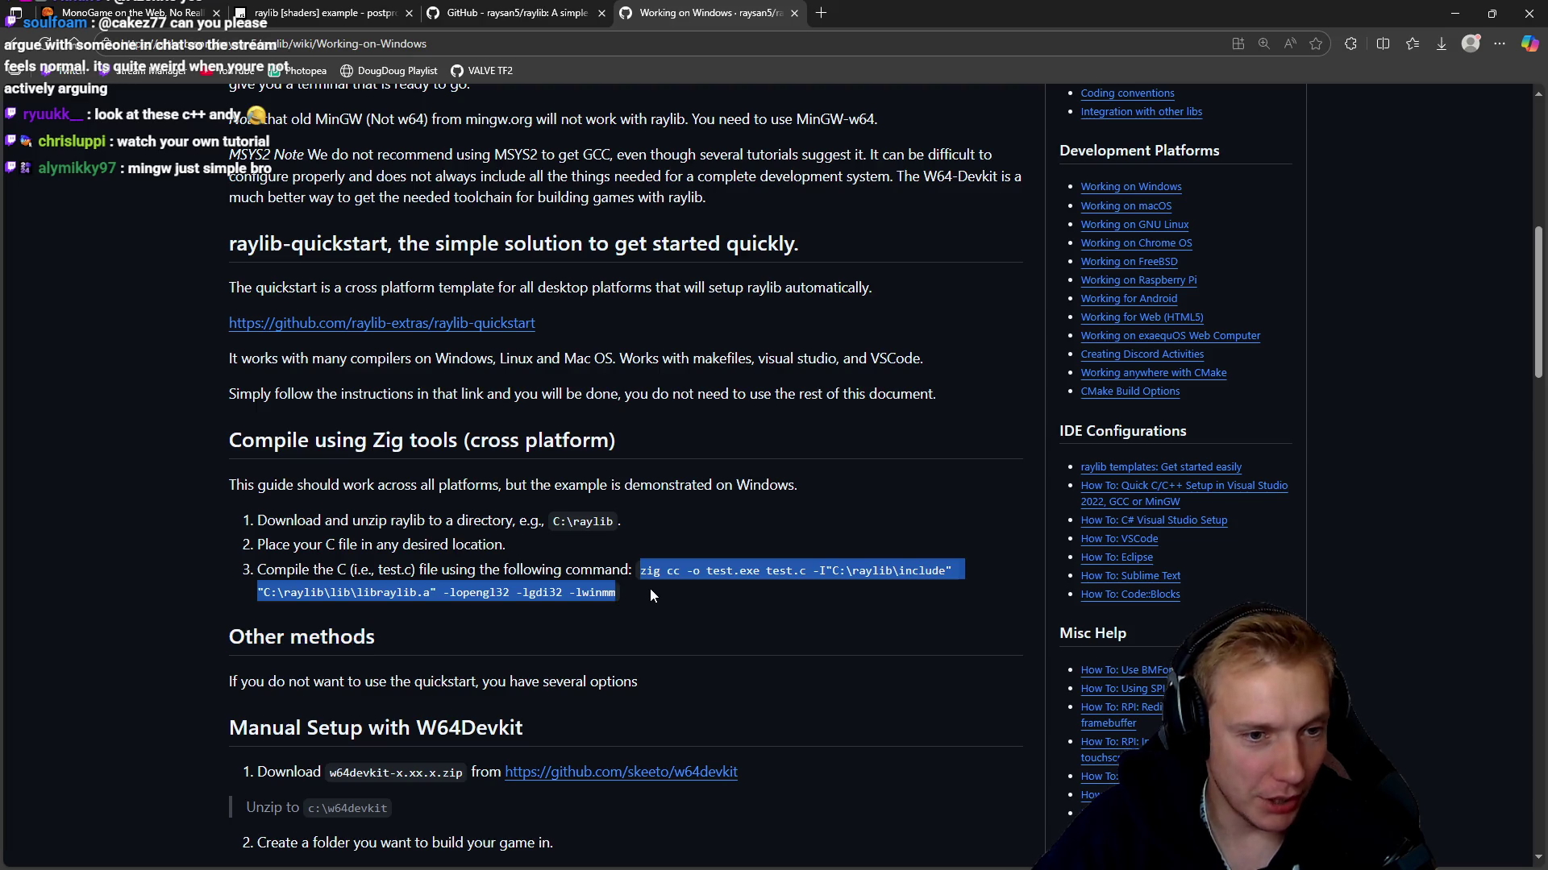
left_click(647, 571)
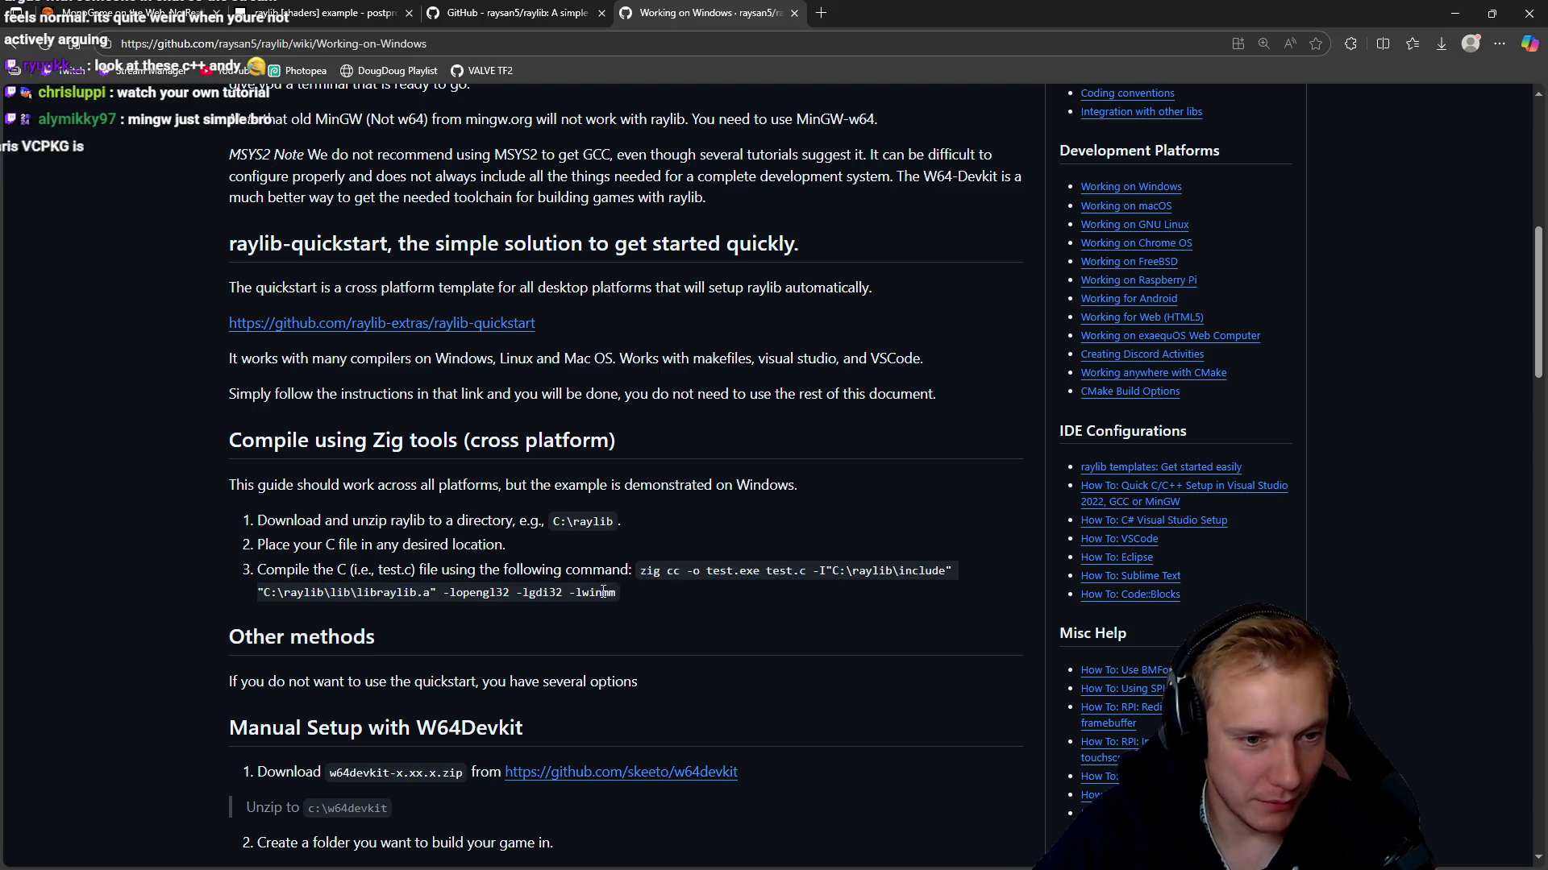
left_click_drag(654, 572, 621, 593)
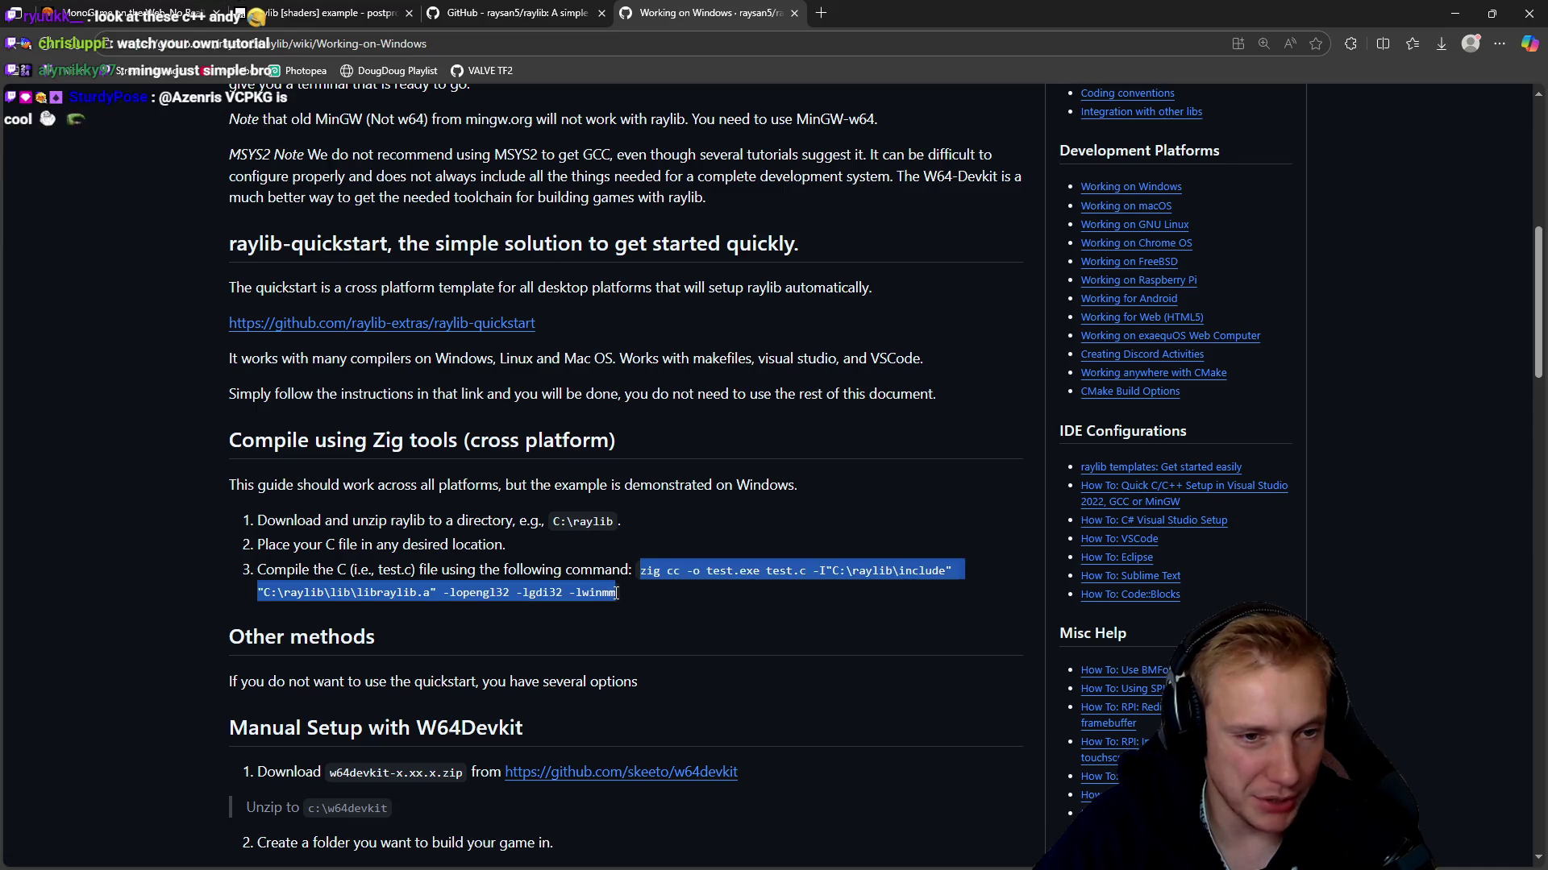
Scroll on to the Other methods sentence above the Manual Setup with W64Devkit steps
scroll(629, 591, "down", 2)
scroll(627, 504, "down", 1)
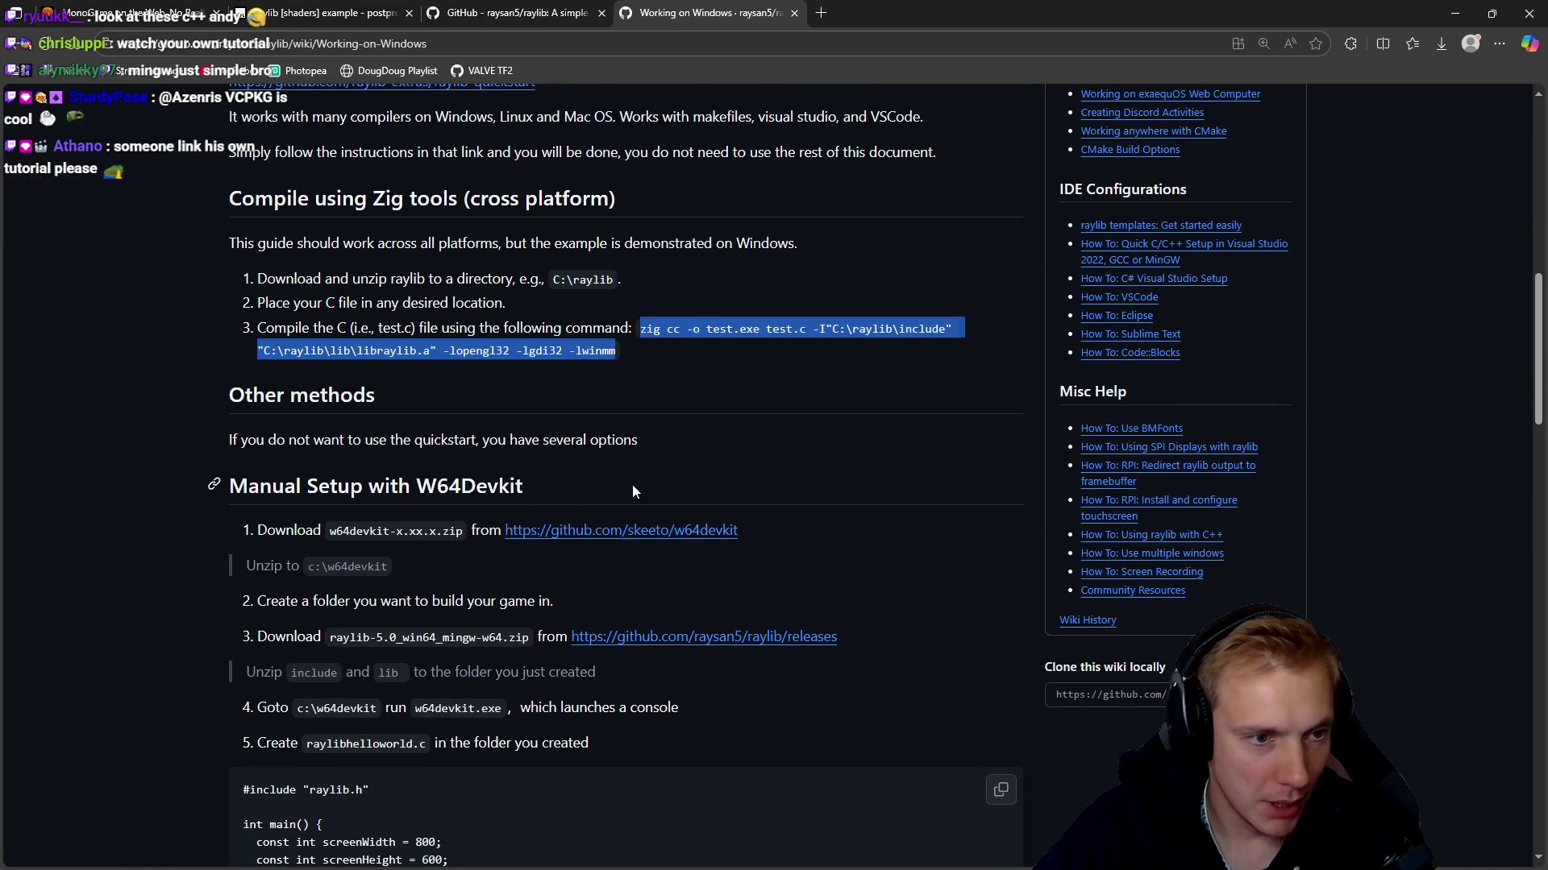
left_click_drag(345, 440, 609, 457)
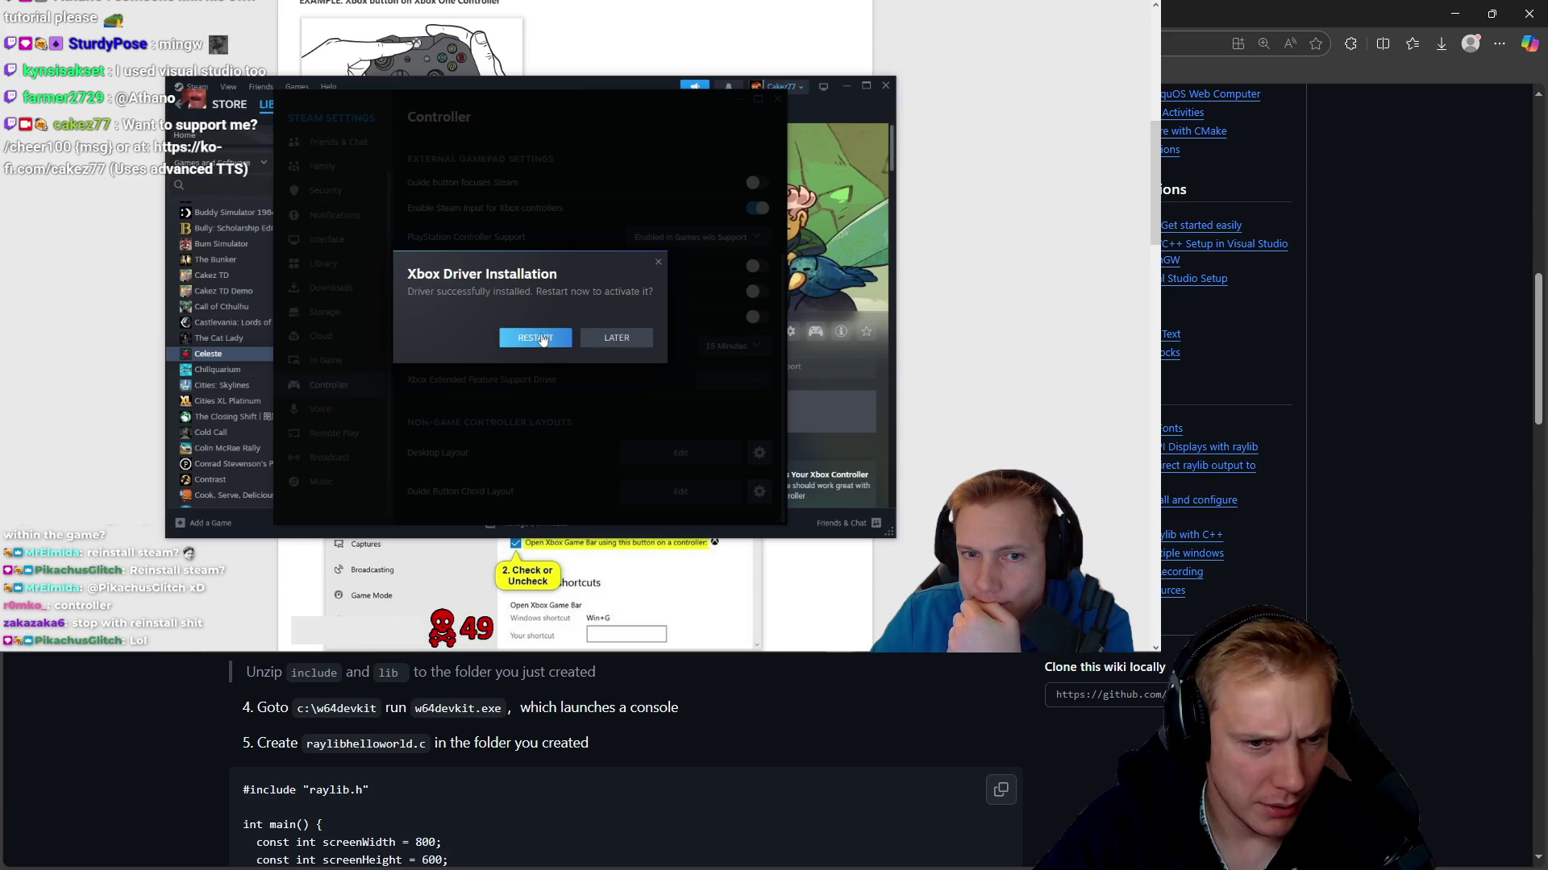
scroll(612, 758, "down", 1)
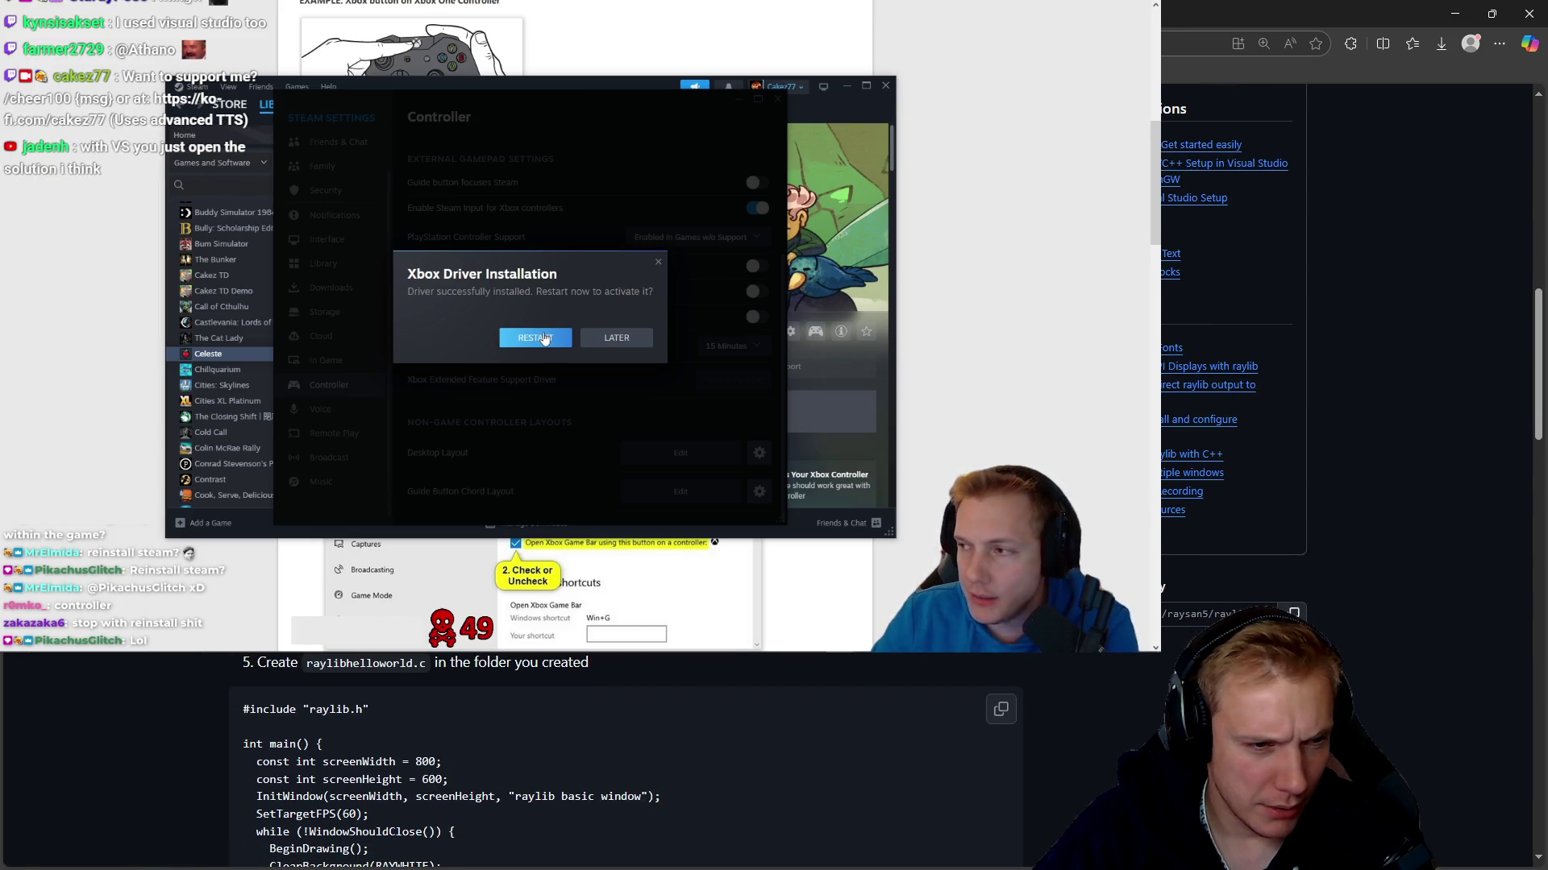
scroll(613, 758, "down", 1)
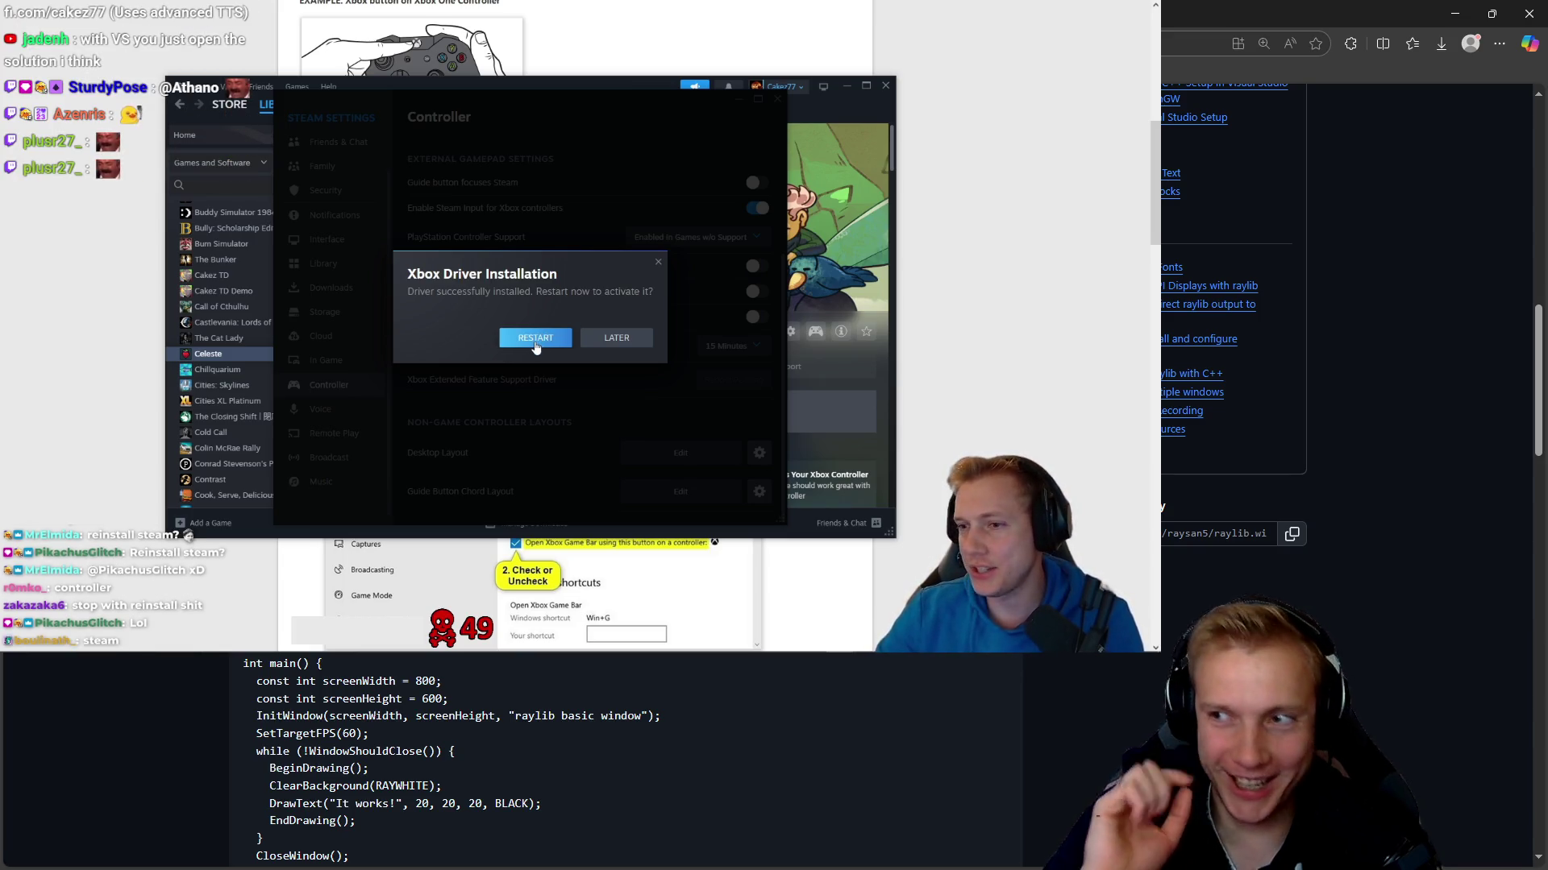
left_click(535, 338)
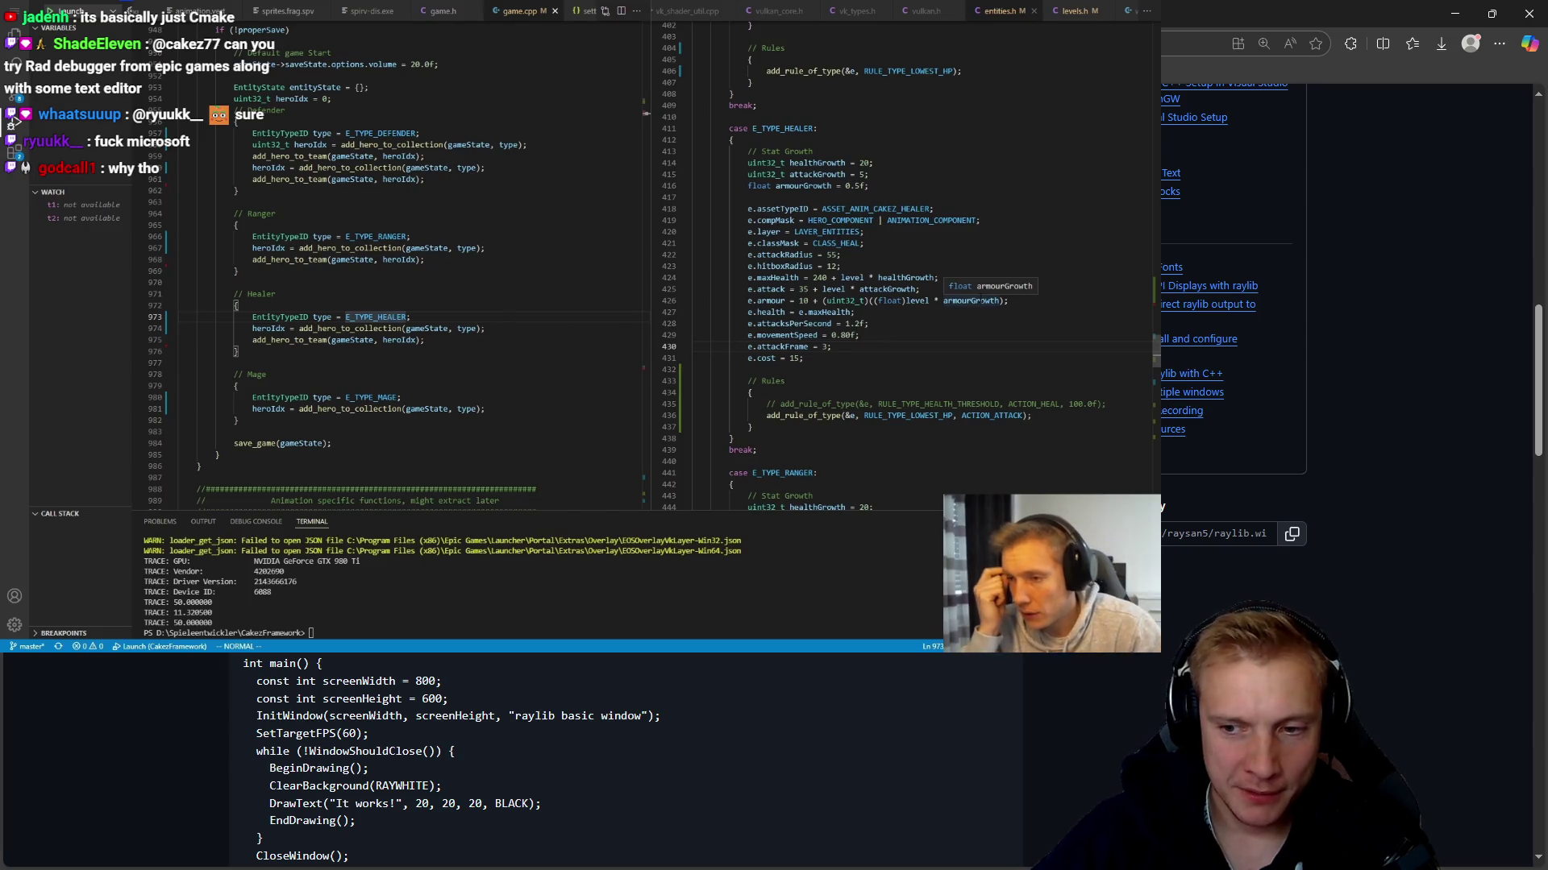
Bring up the Obra Dinn modeling timelapse and jump to its Characters section at 15:01
key("alt+Tab")
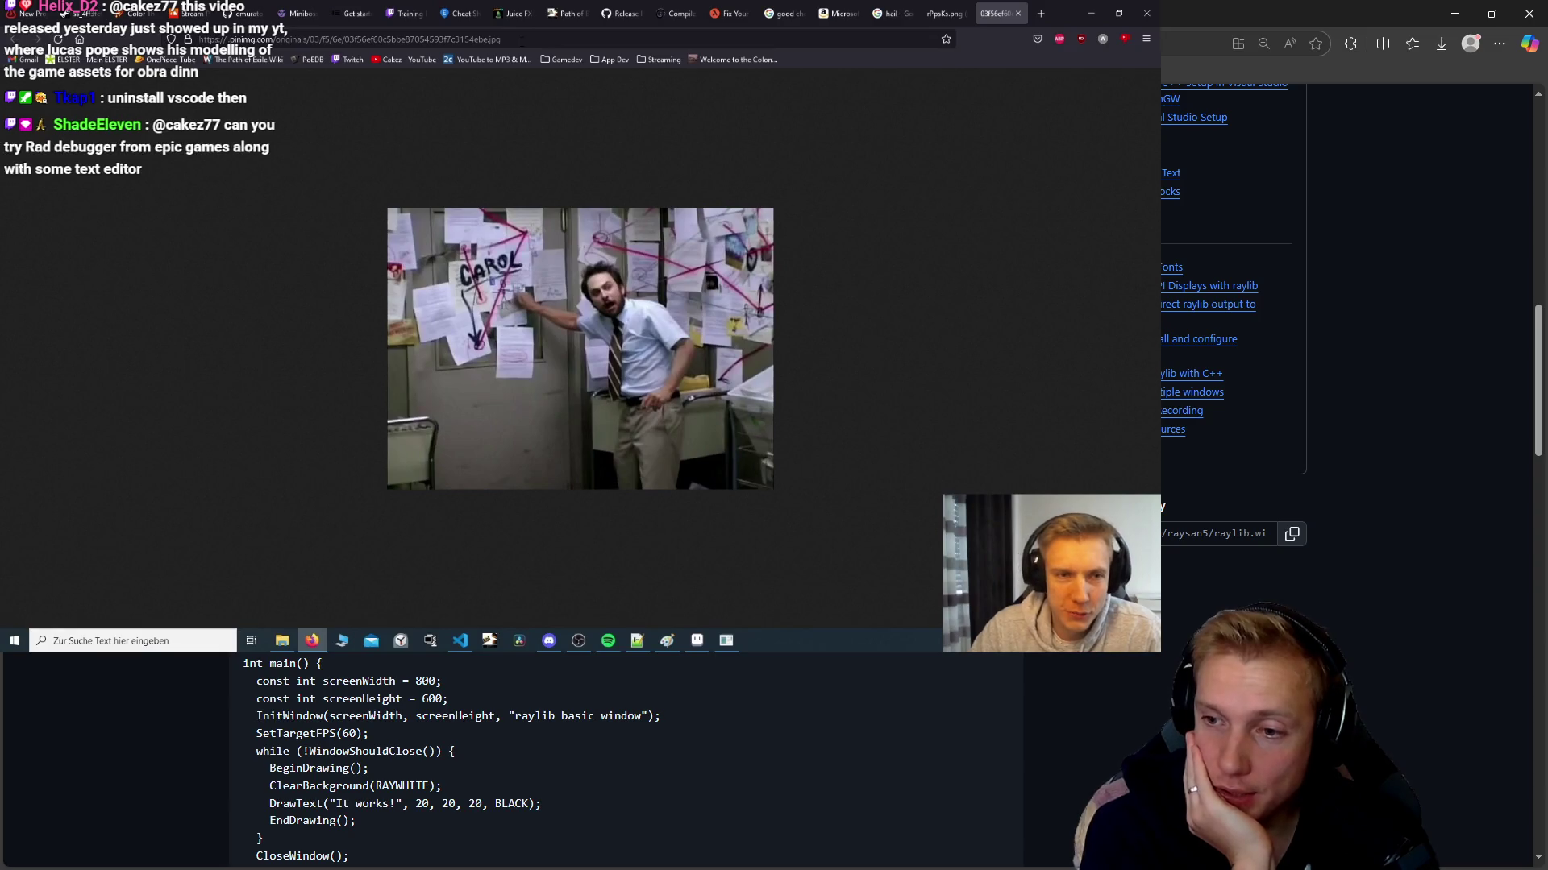
key("alt+Tab")
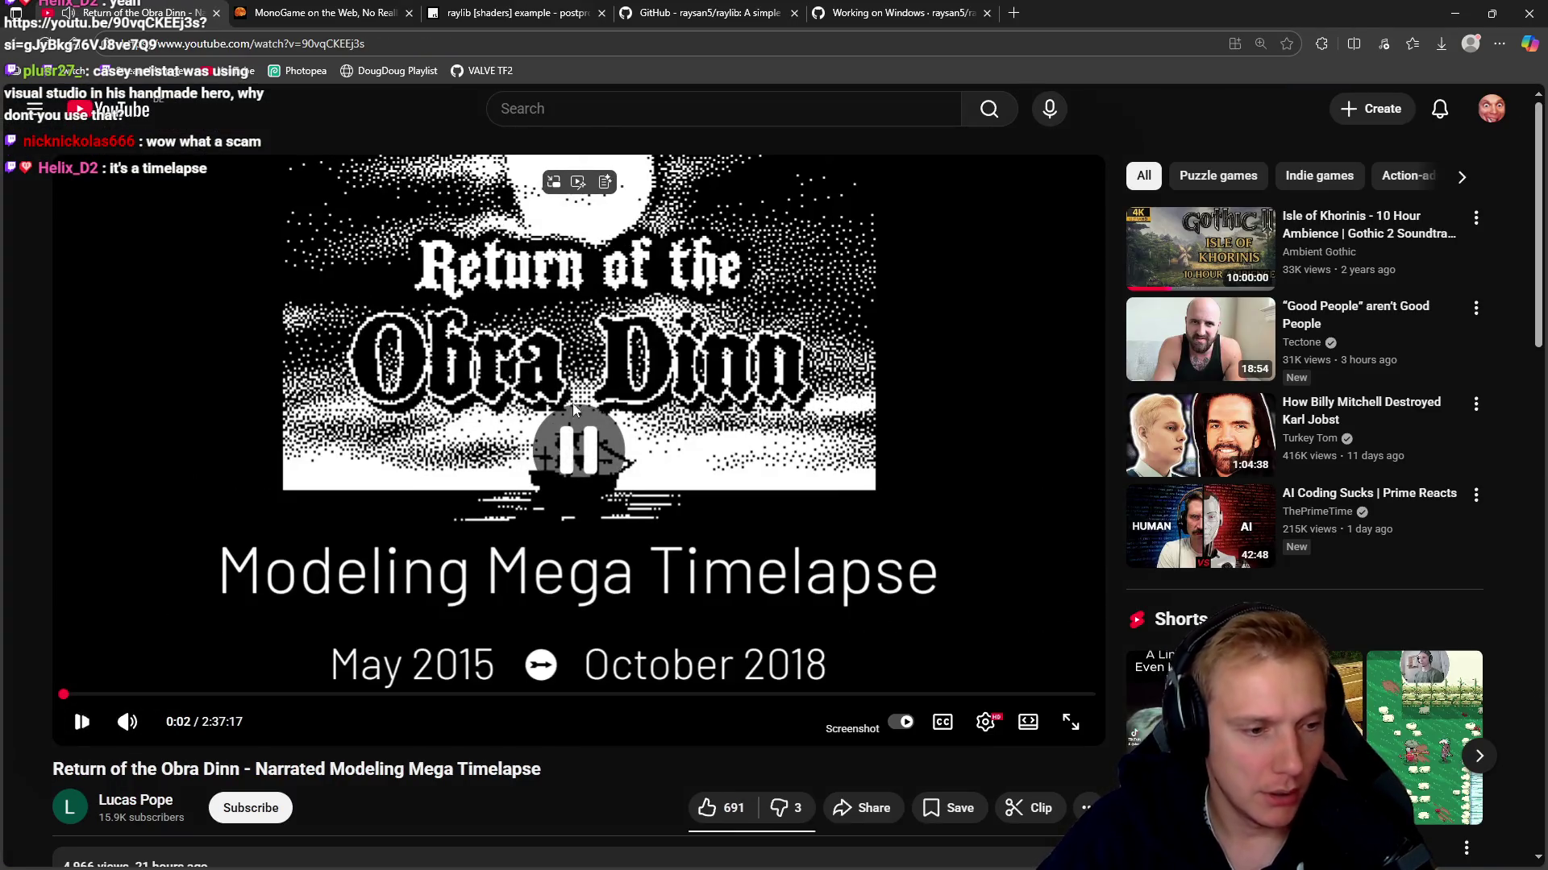
left_click(164, 695)
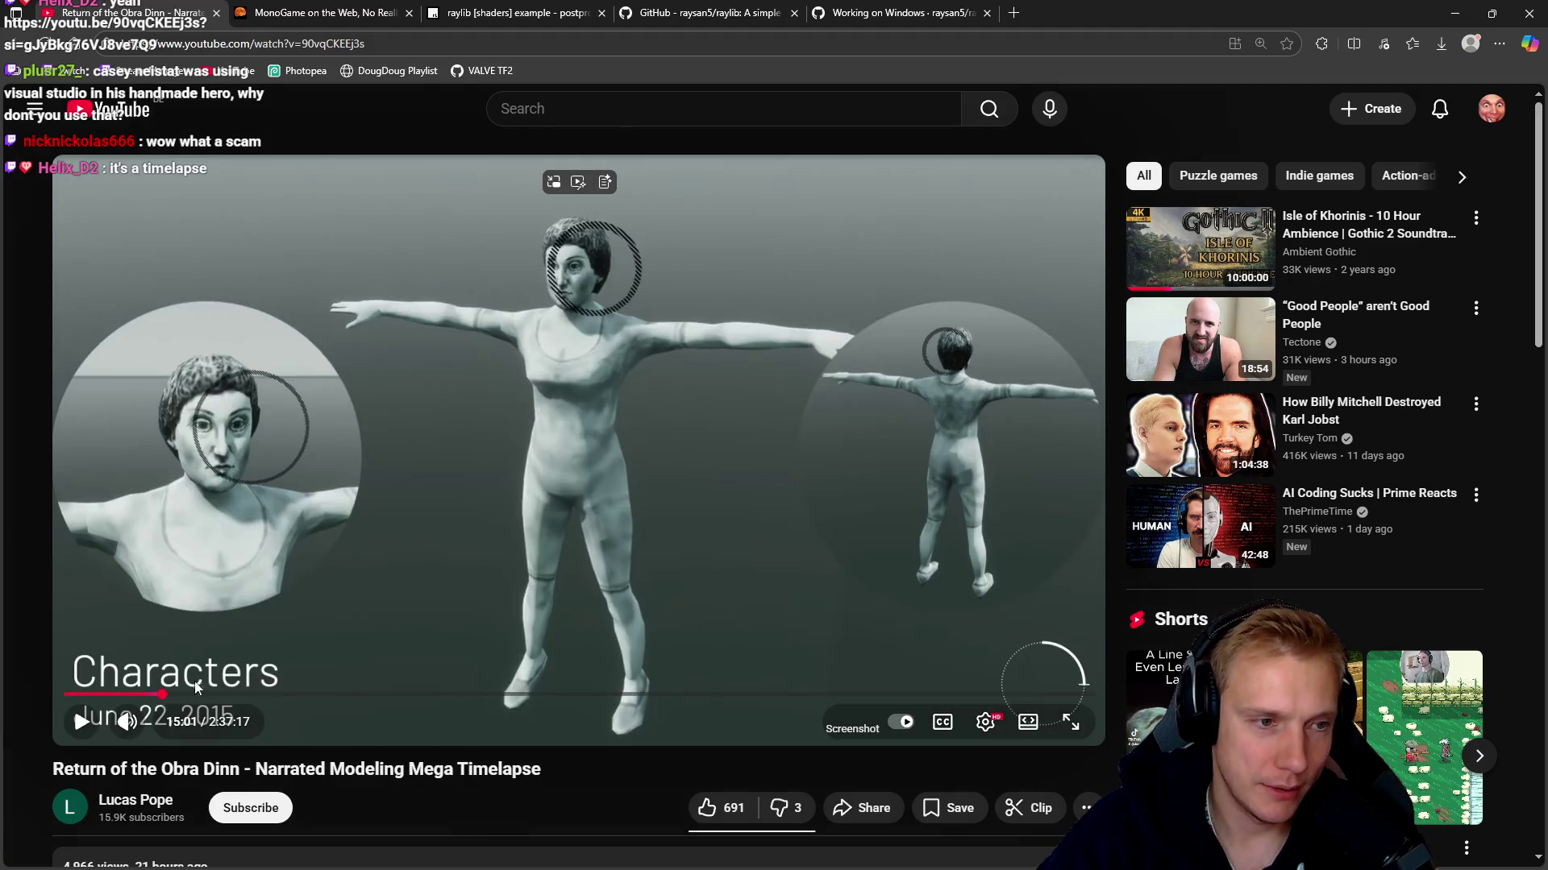
Play the timelapse, skipping through 27:03, 41:14, Ch 3. Murder and 1:08:08 to about 1:13:48
left_click(241, 695)
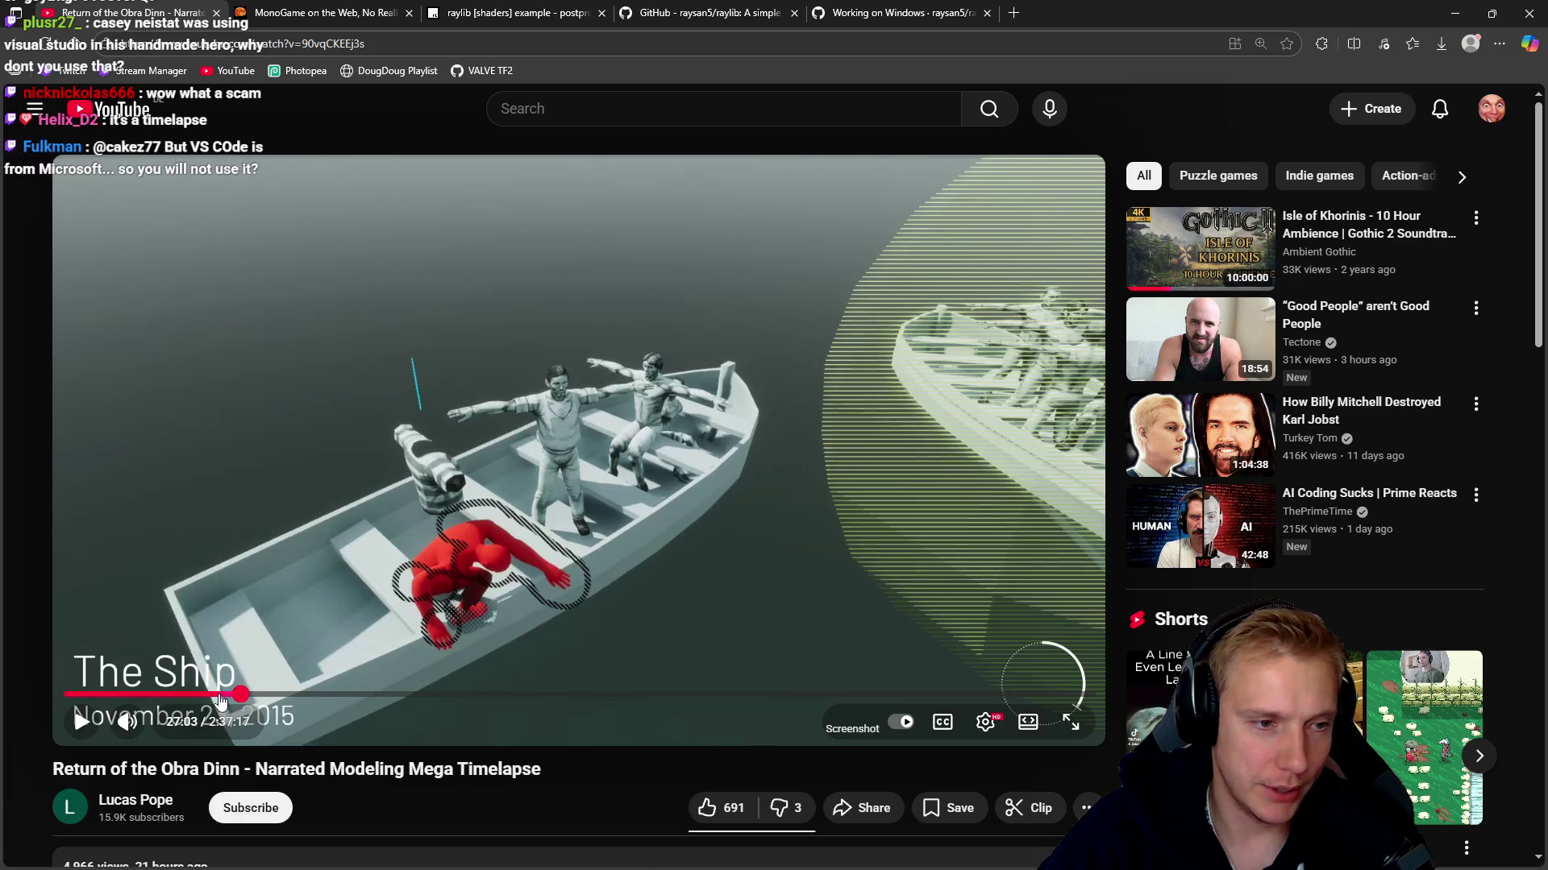
left_click(464, 621)
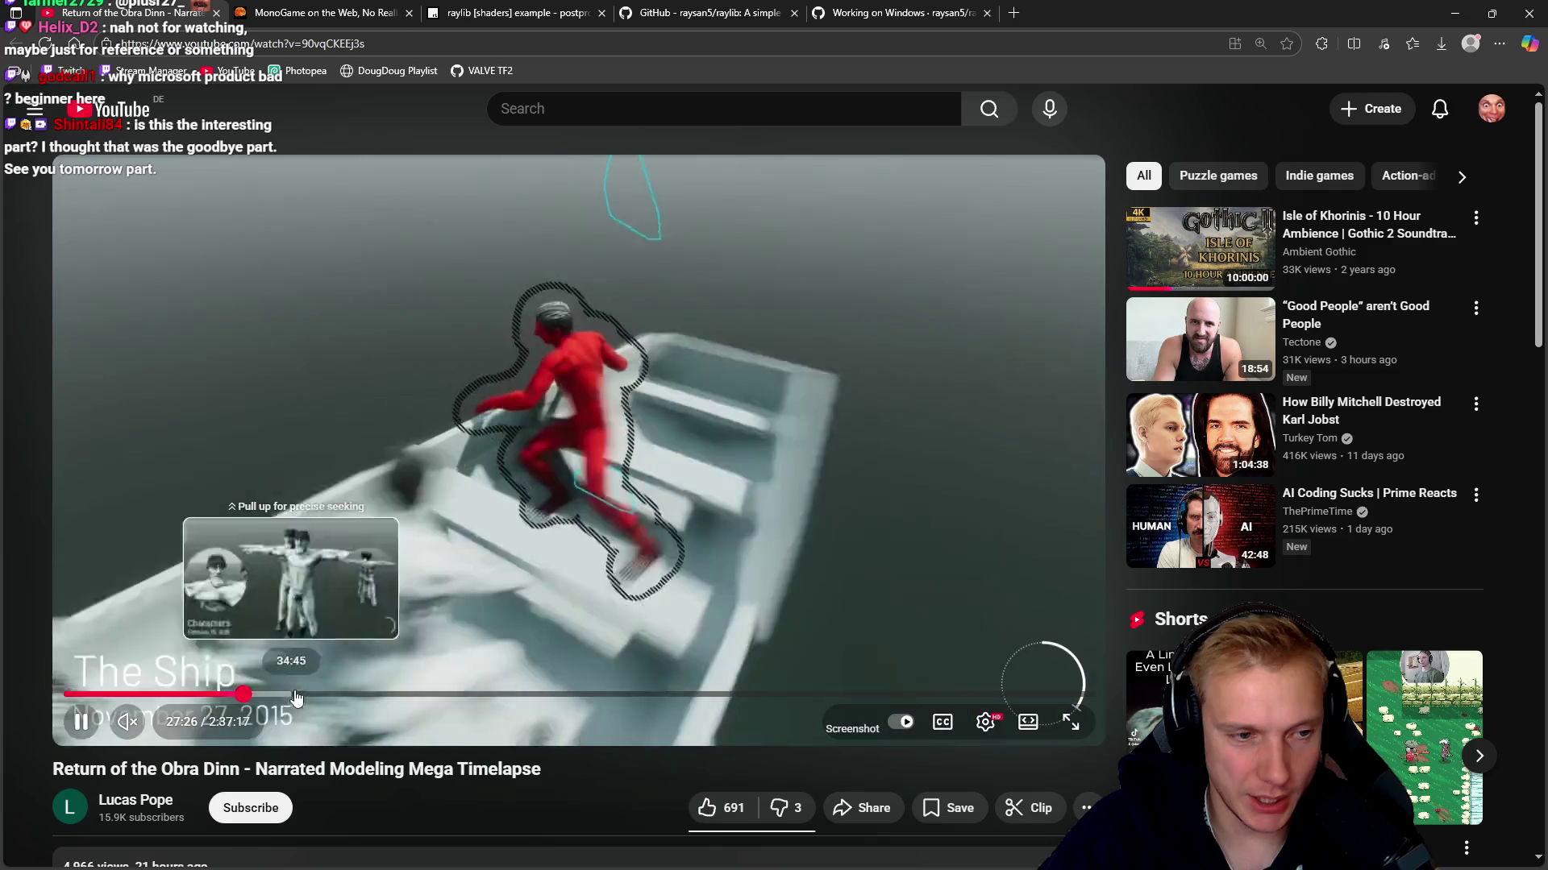
left_click(332, 695)
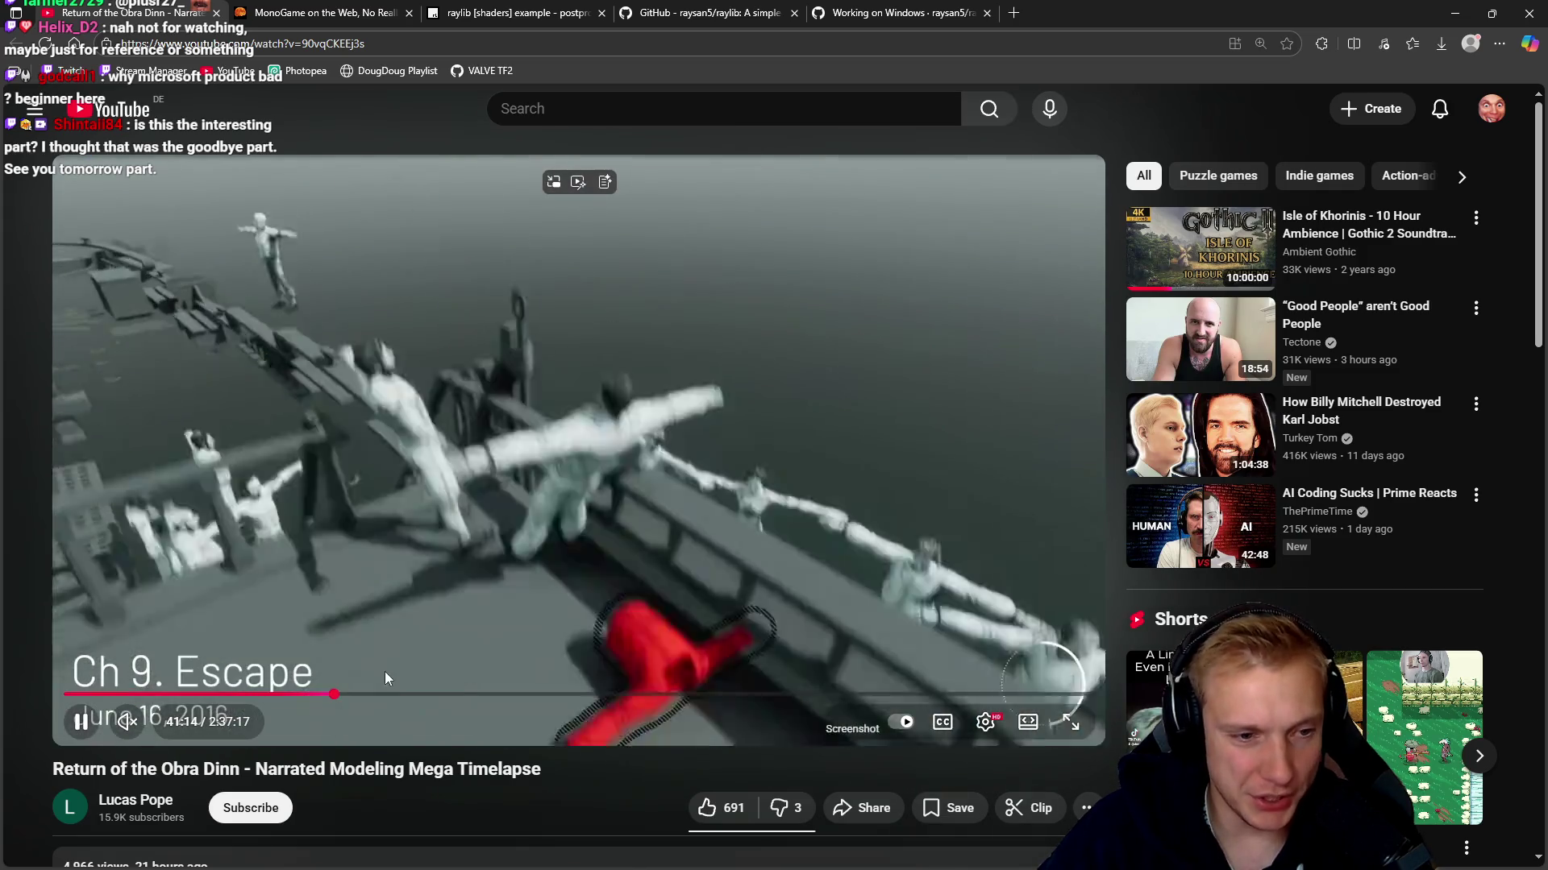
left_click(401, 695)
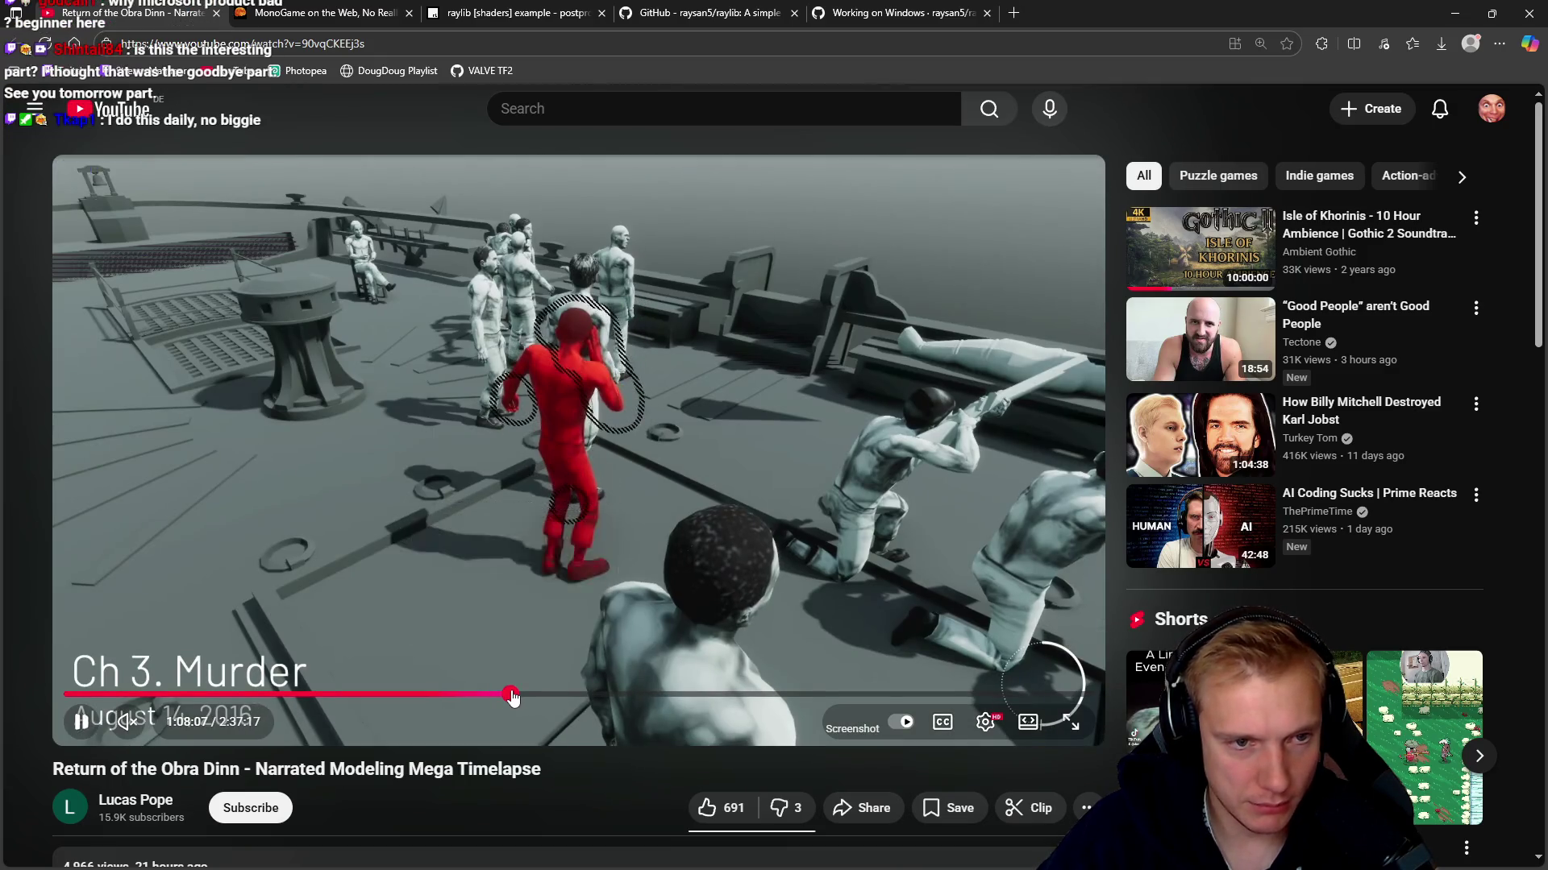
left_click(510, 695)
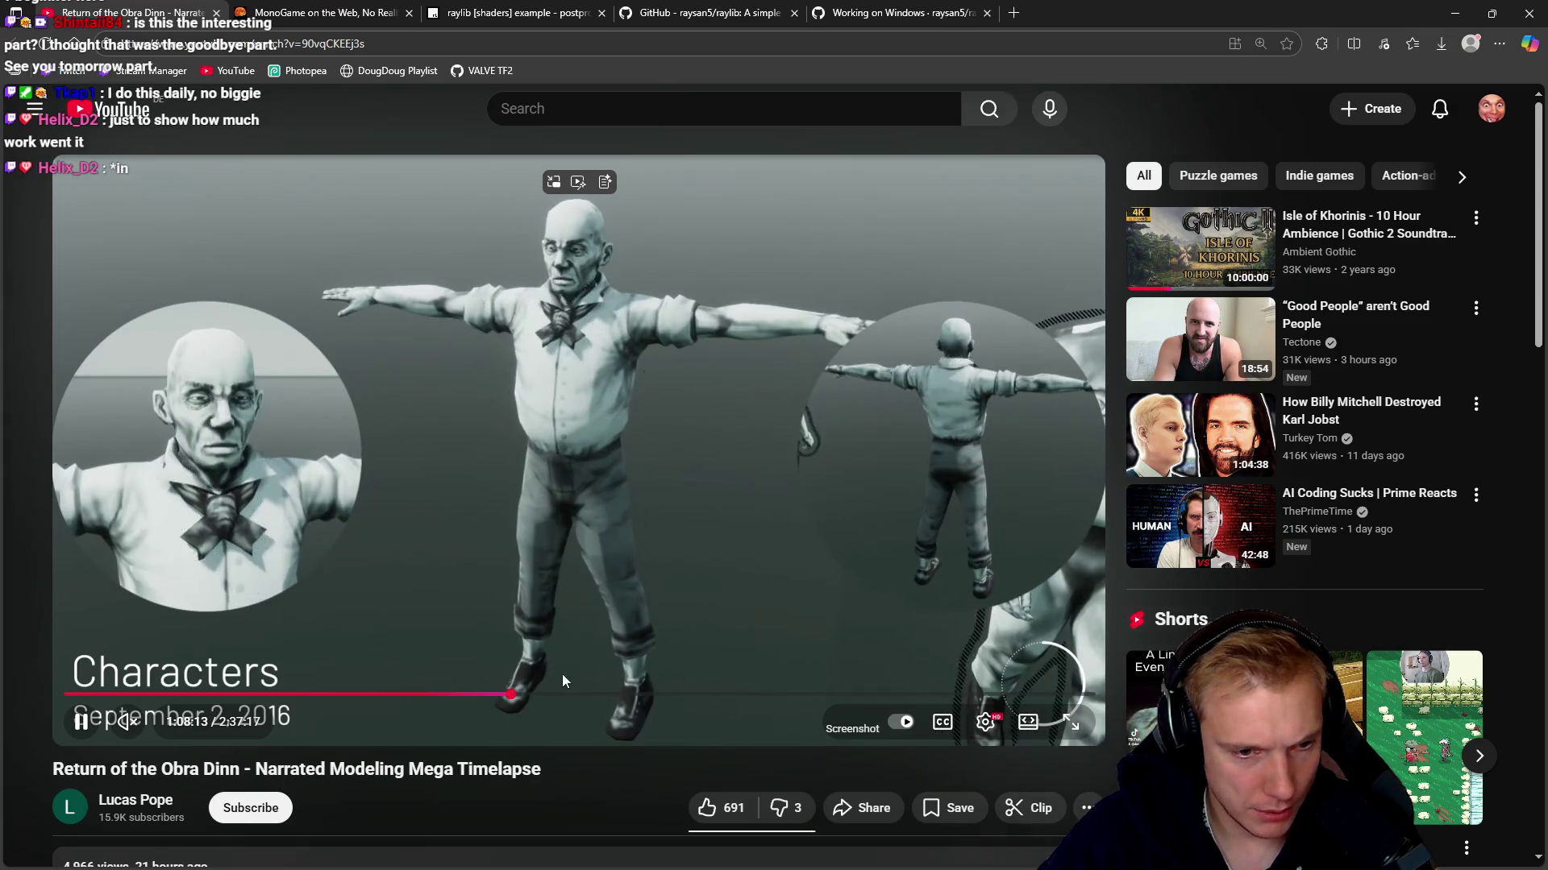
left_click(548, 695)
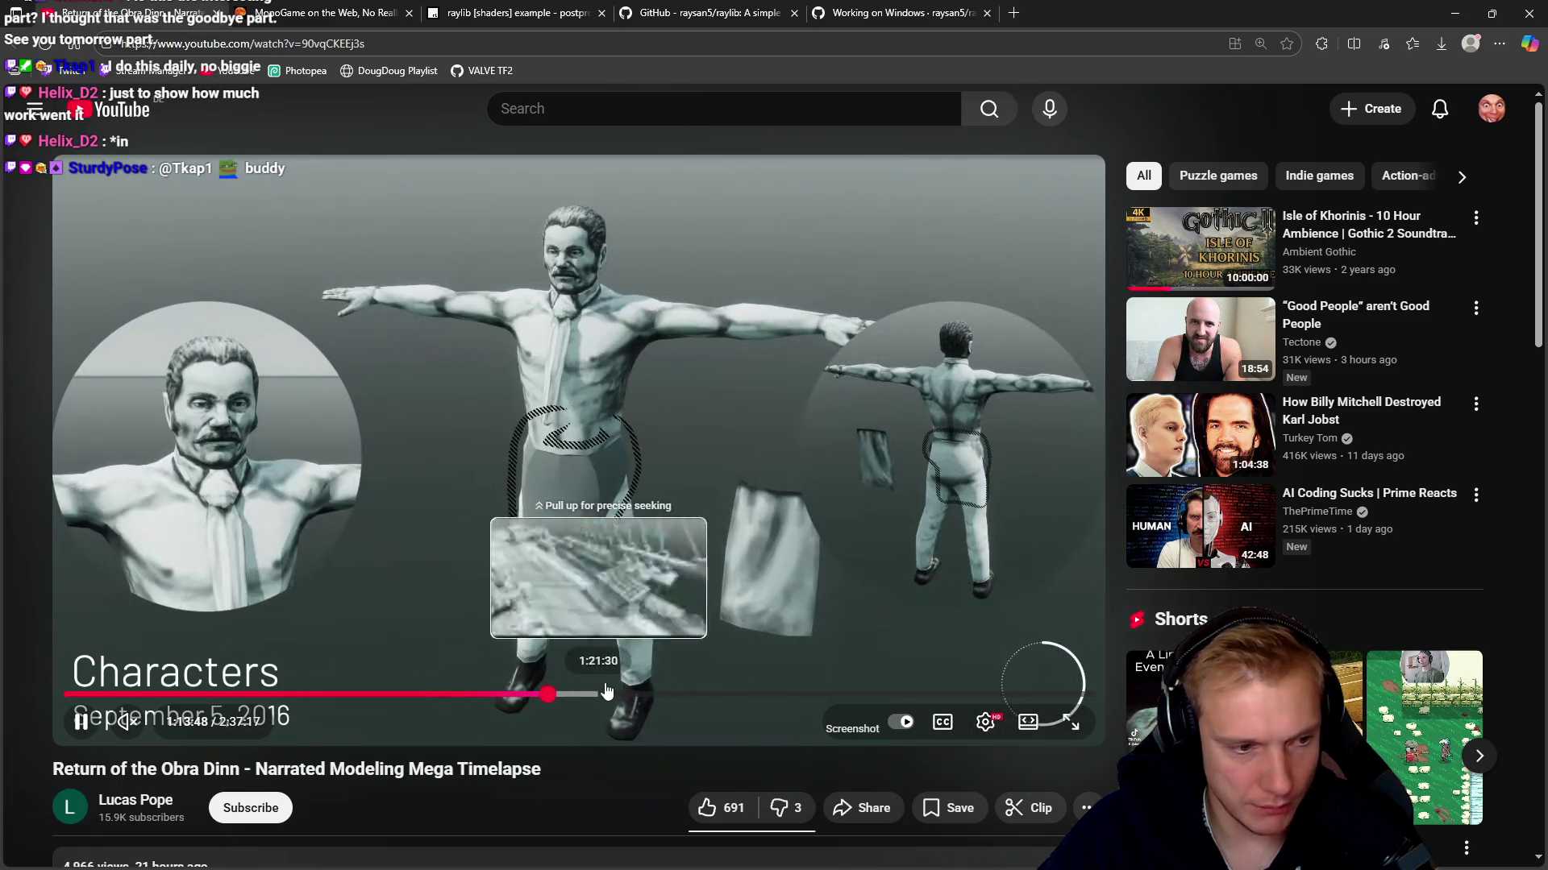
scroll(606, 661, "down", 3)
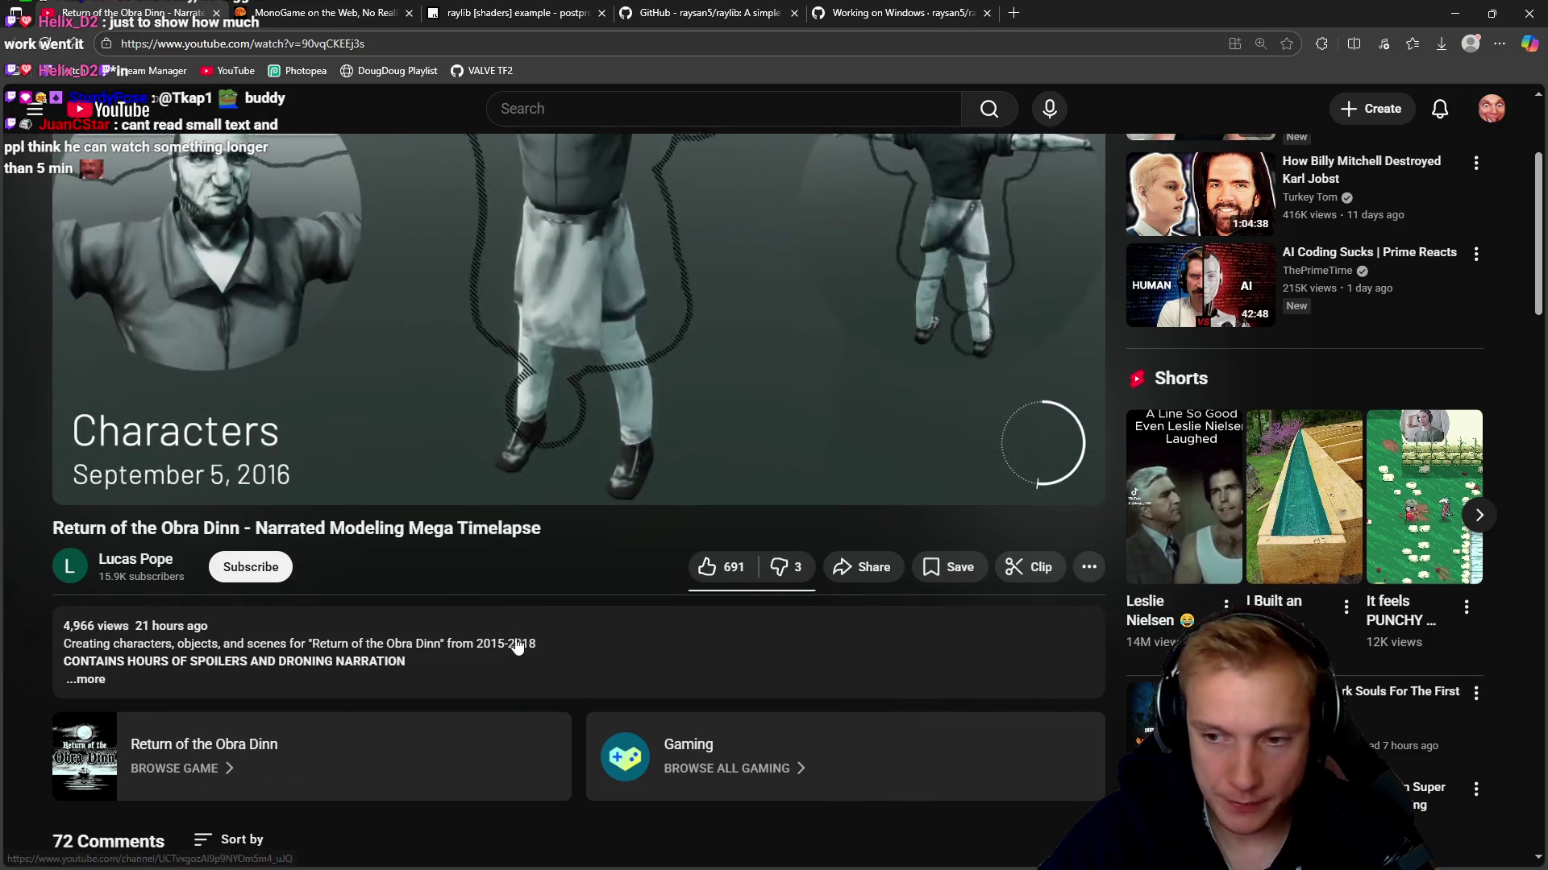
Glance at the description, then skip the Obra Dinn timelapse ahead past 1:18:48 to about 1:26:31
scroll(517, 646, "up", 2)
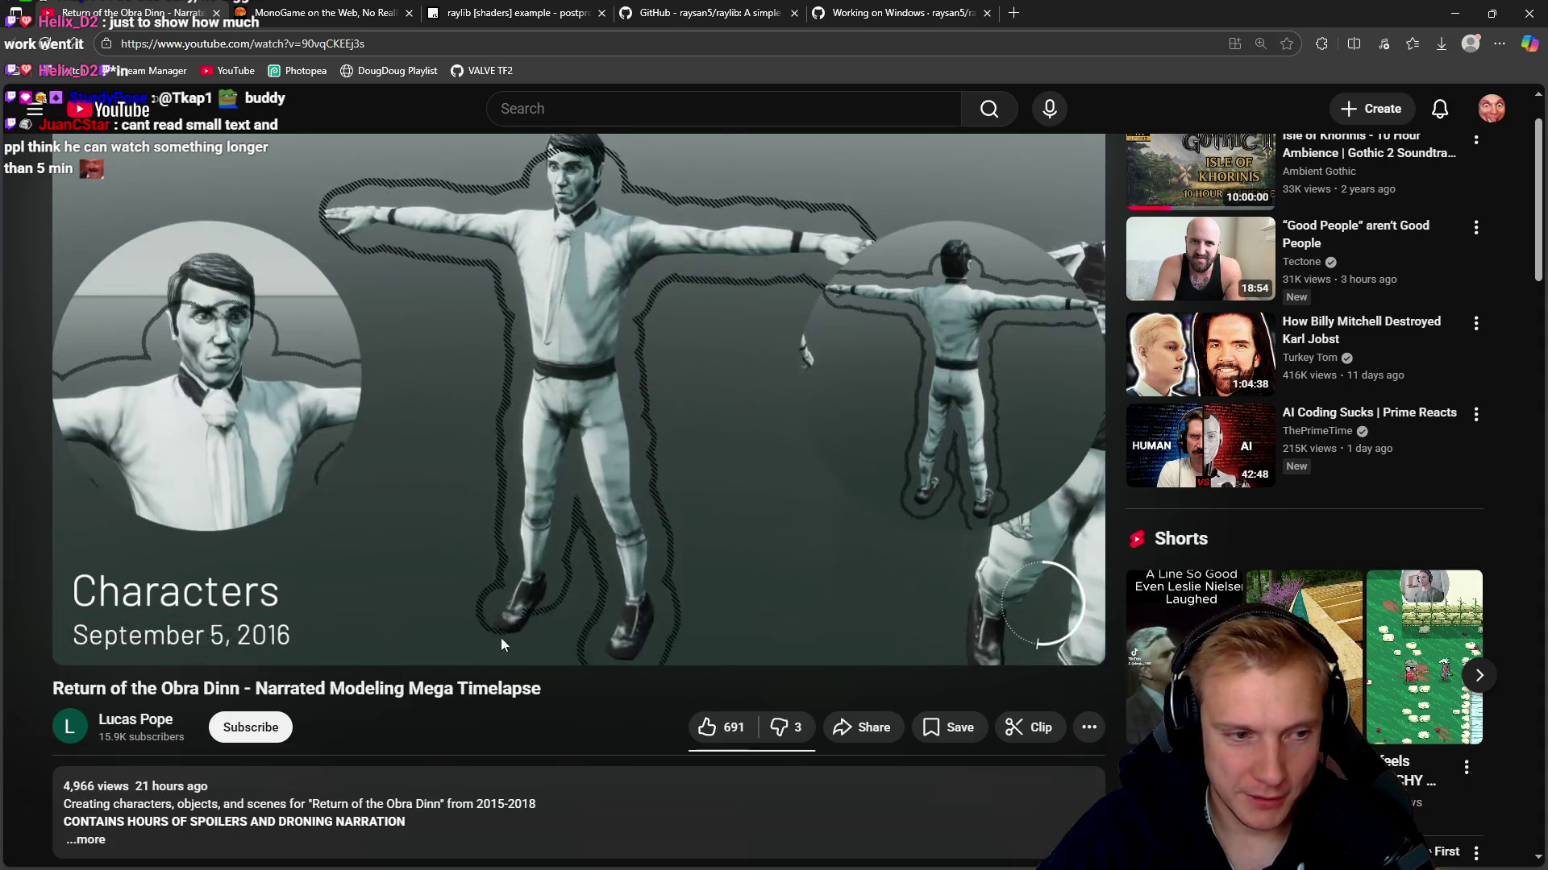
left_click(581, 615)
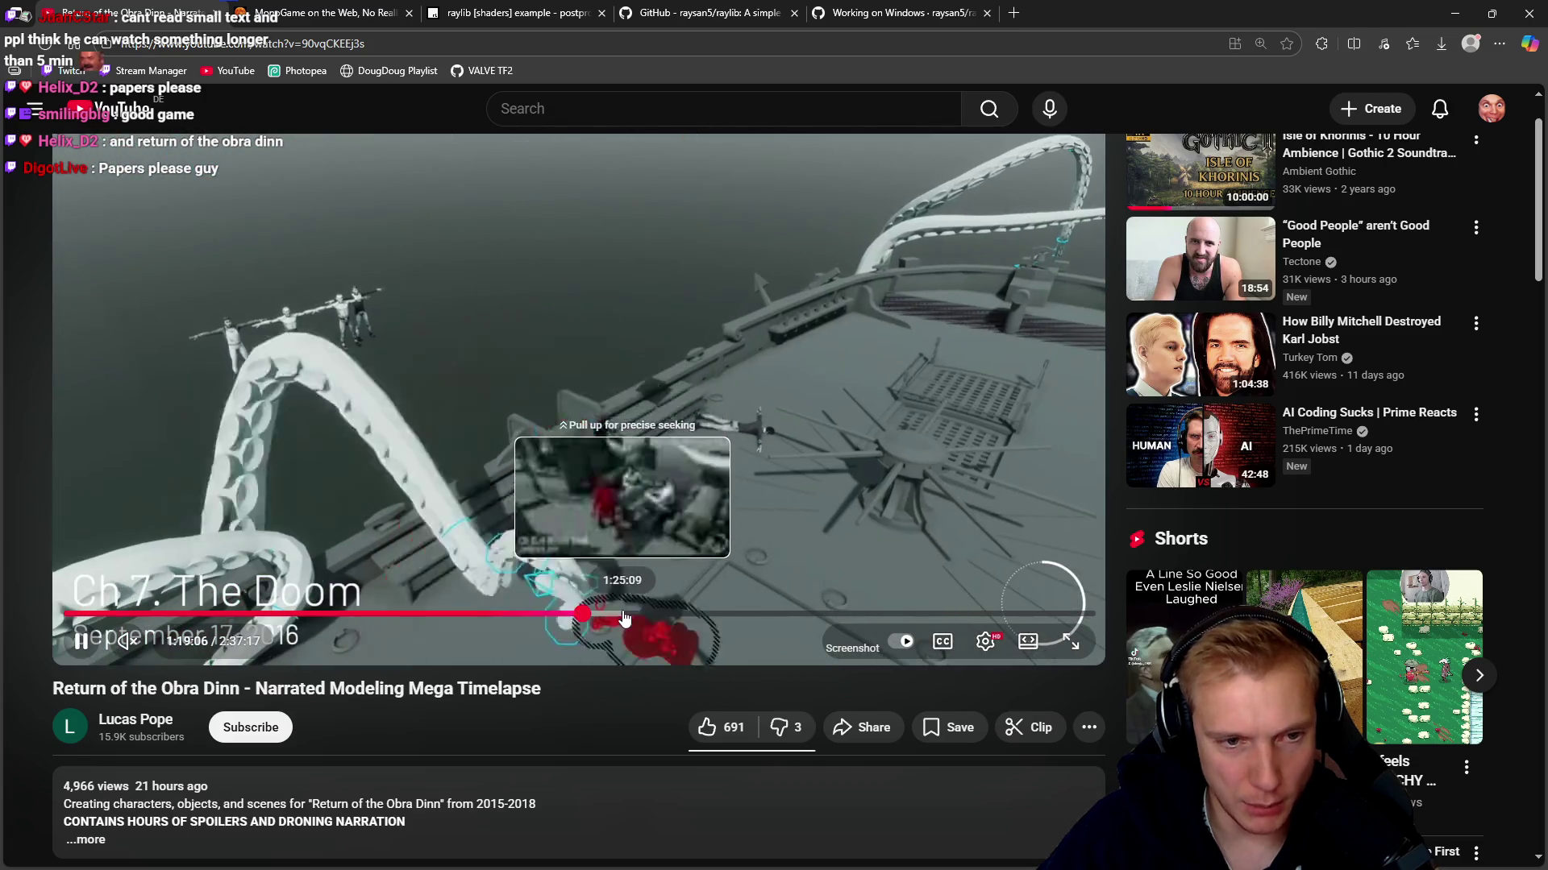
left_click(632, 615)
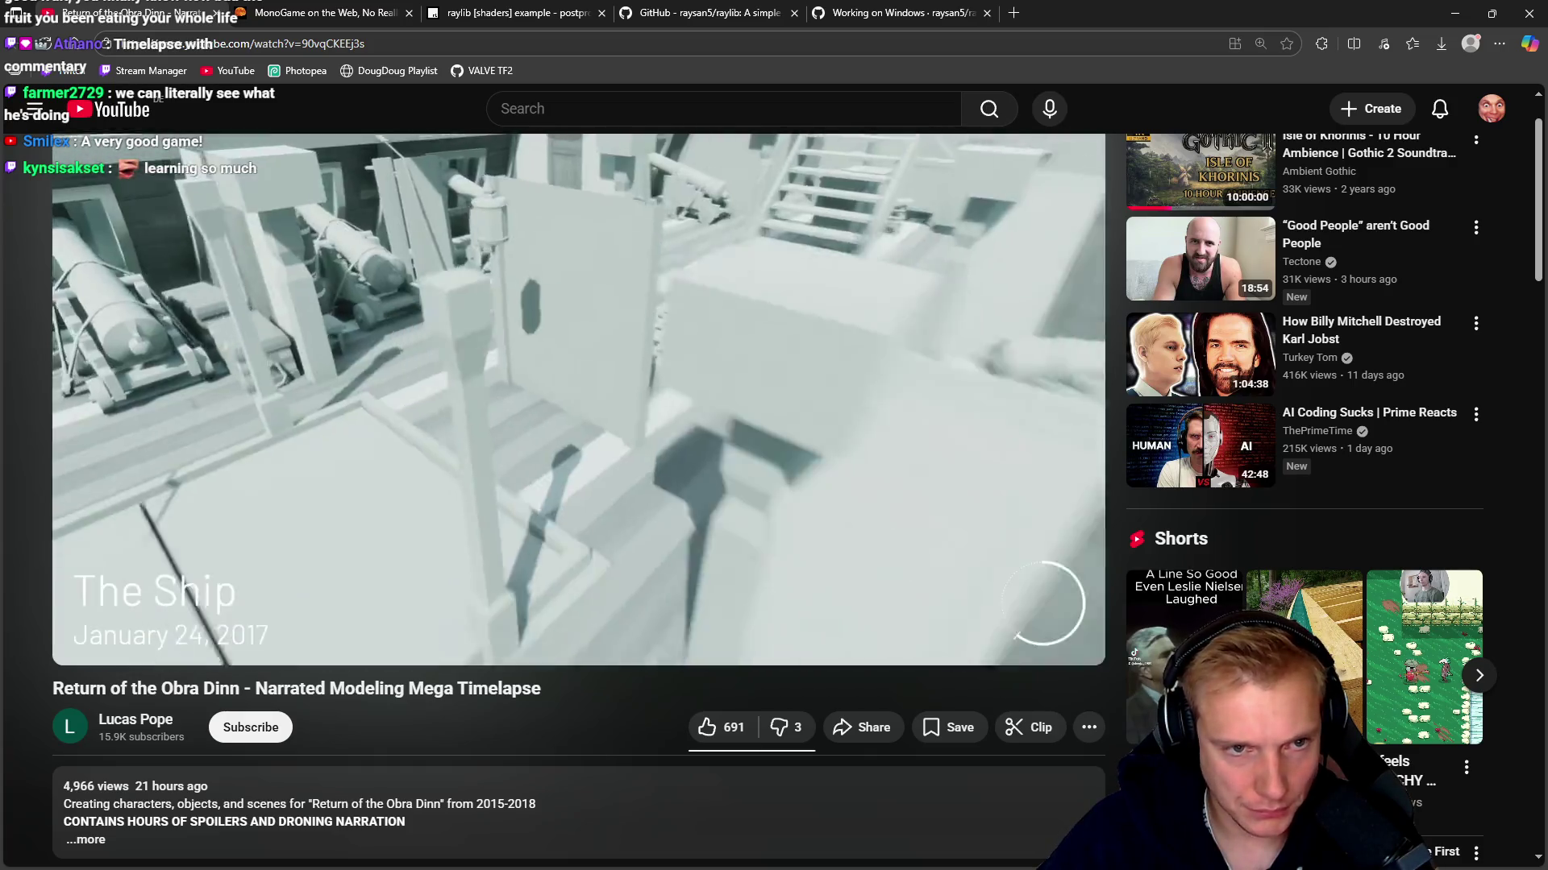
Pause the Obra Dinn timelapse during Ch 7. The Doom, then resume it
mouse_move(705, 461)
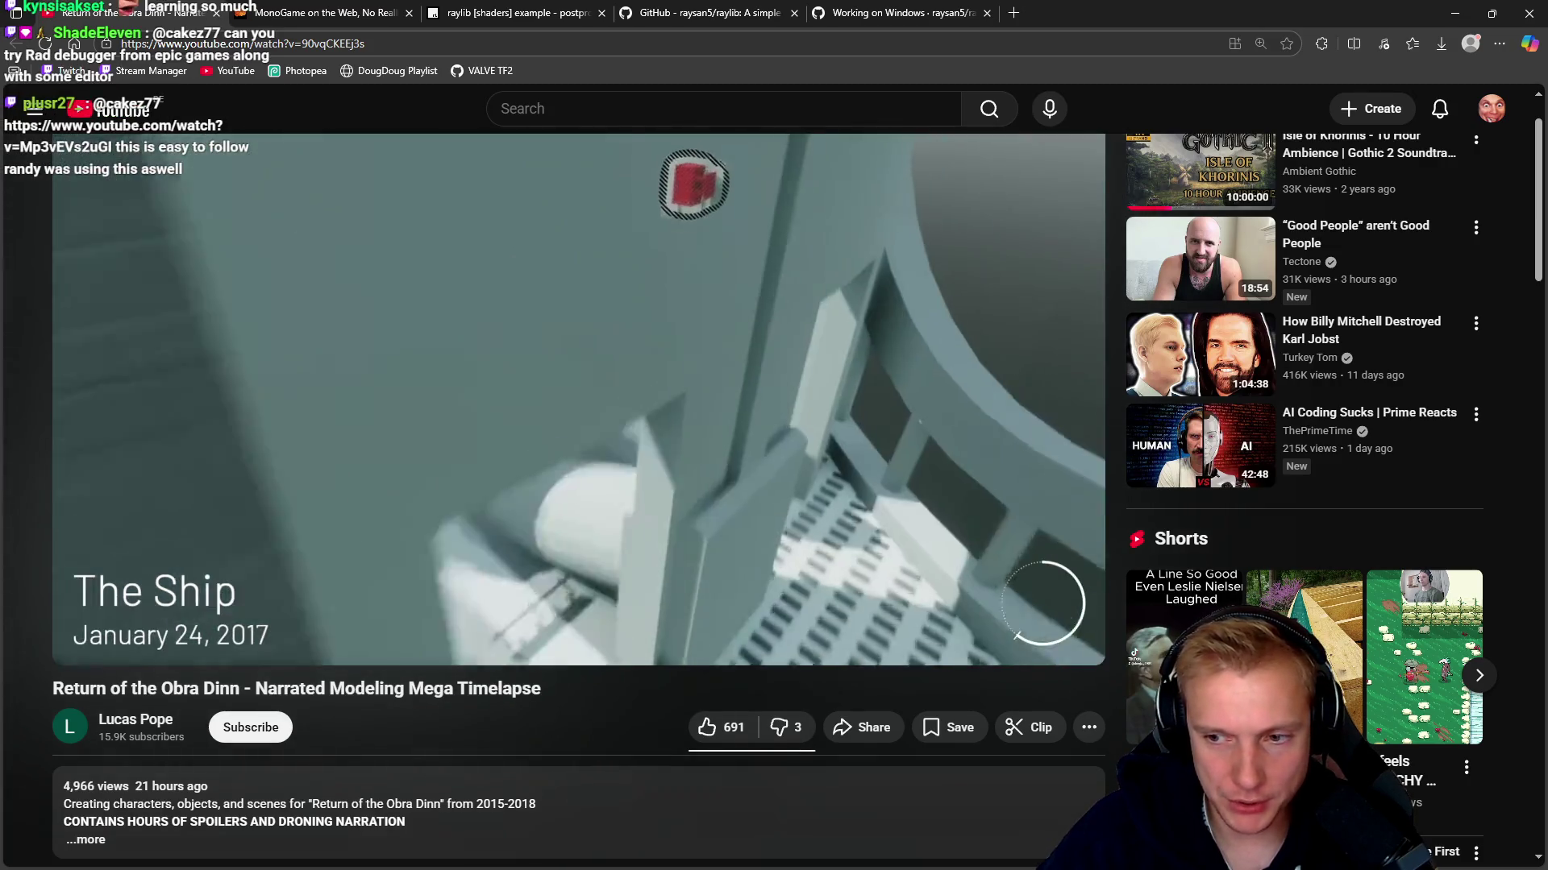
mouse_move(792, 435)
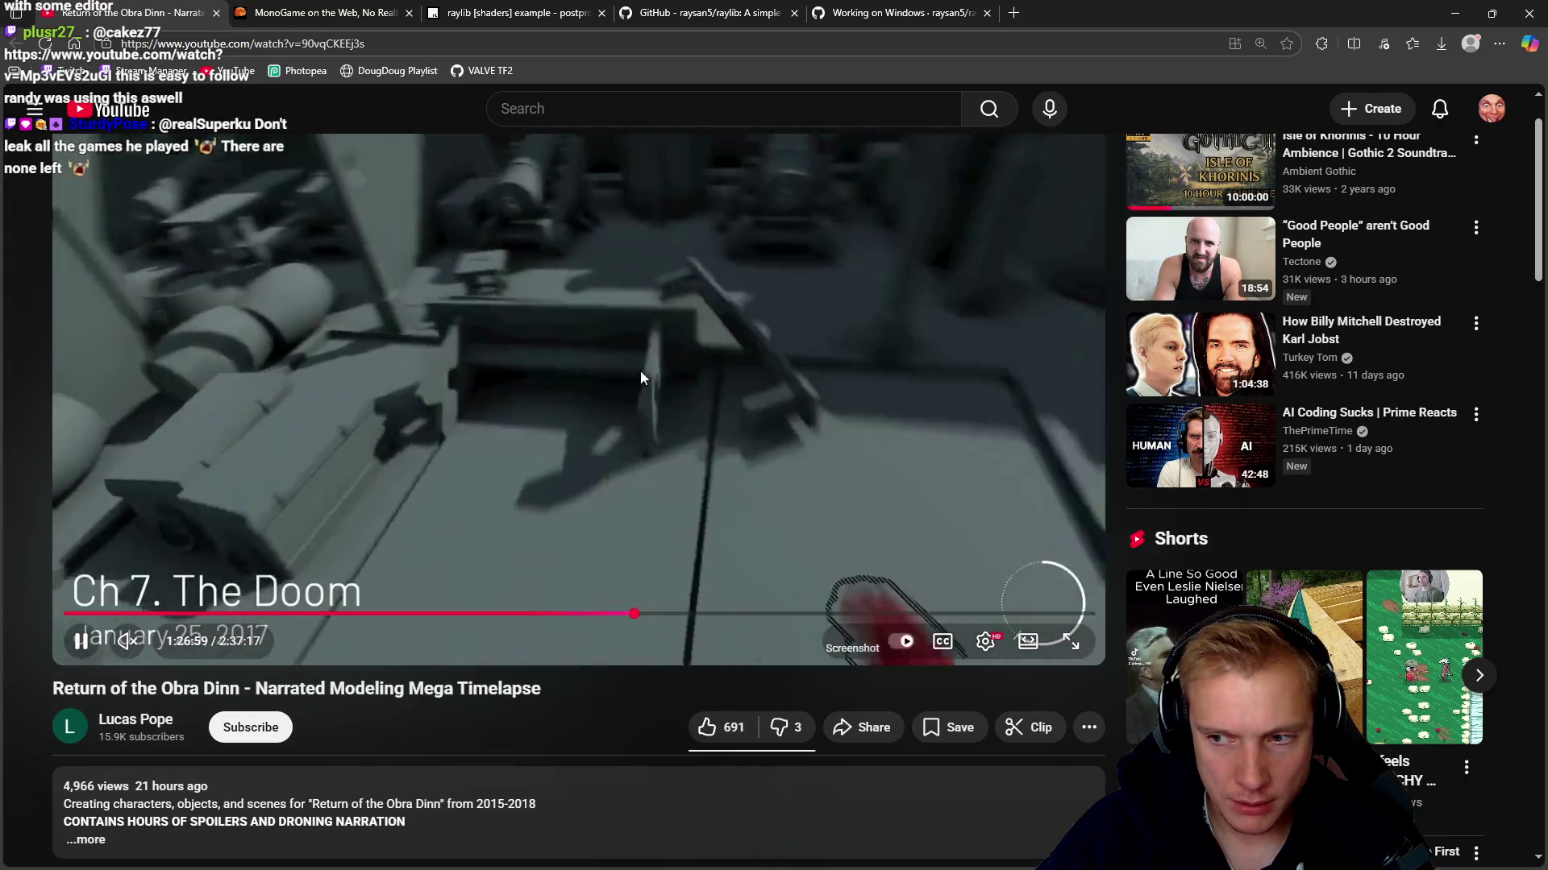
left_click(640, 370)
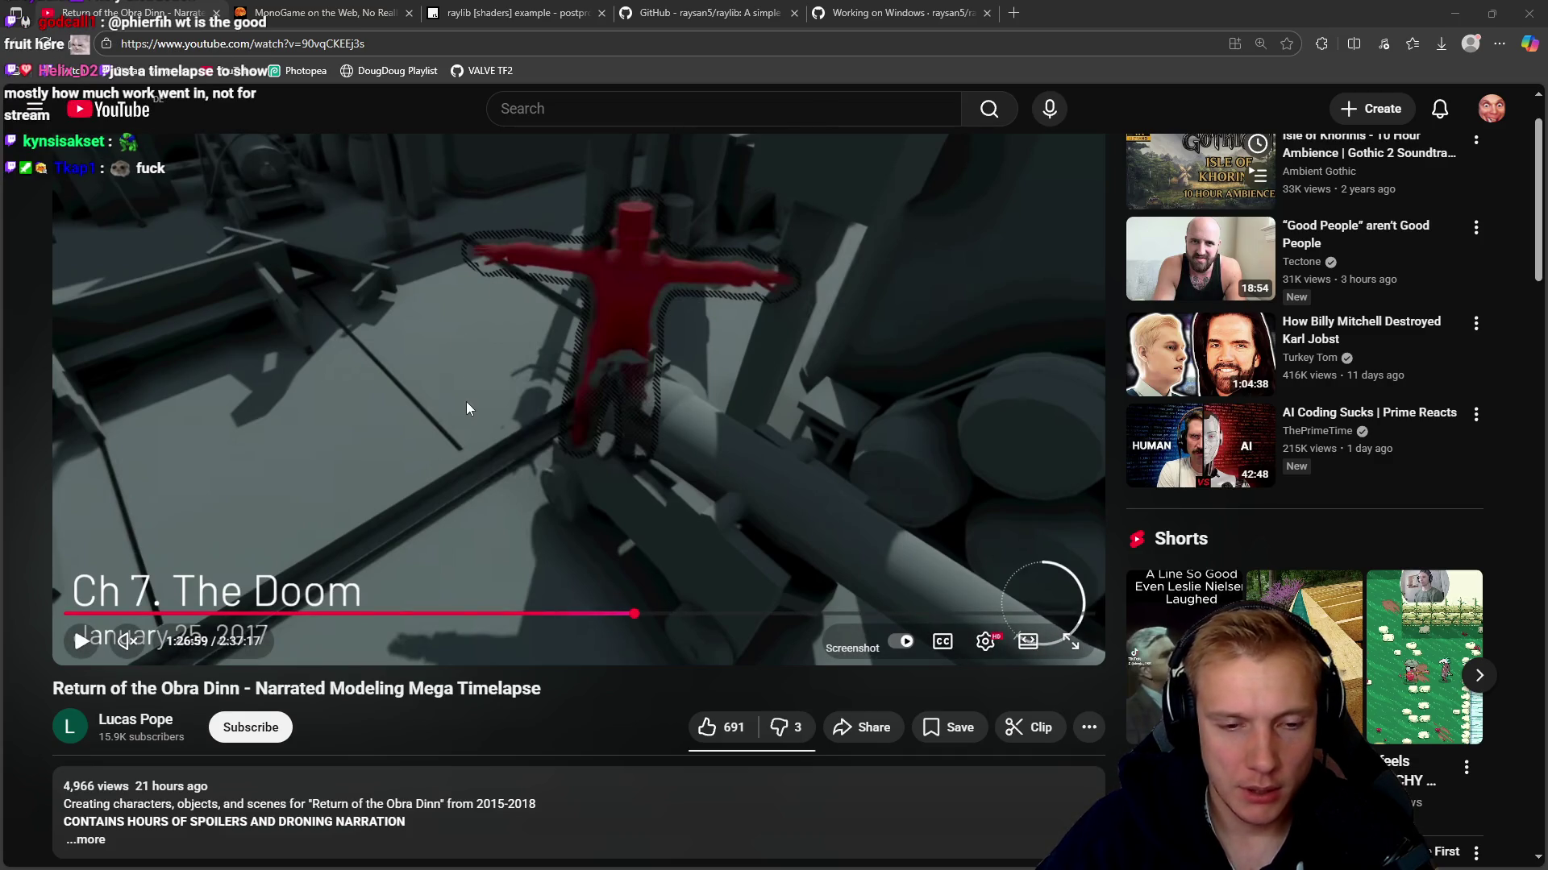
left_click(508, 396)
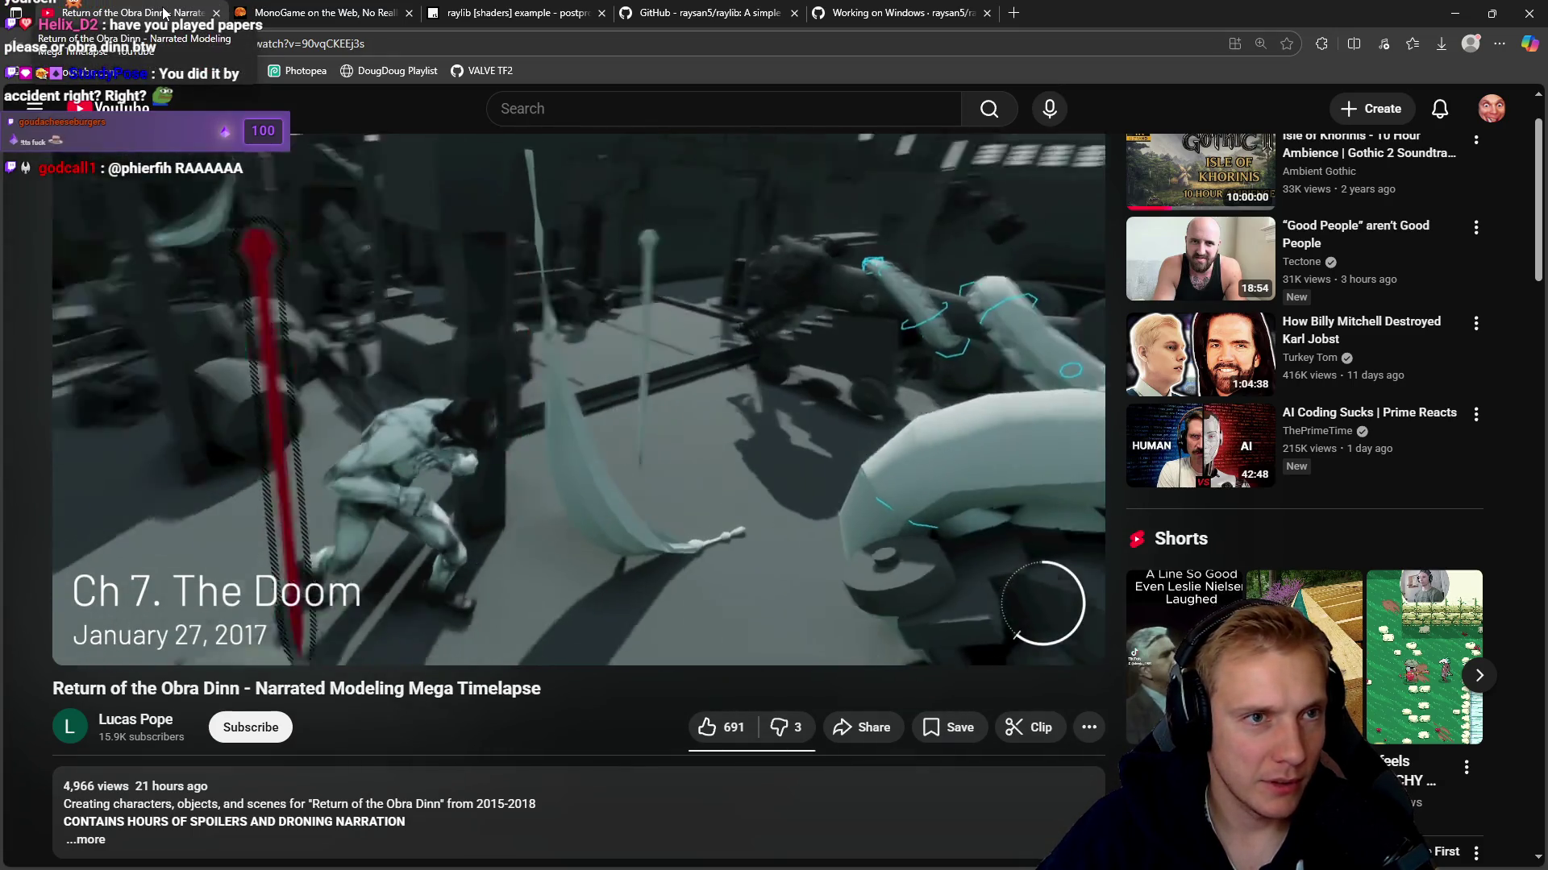
Close the YouTube timelapse tab to return to the 'MonoGame on the Web, No Really!' article
middle_click(164, 13)
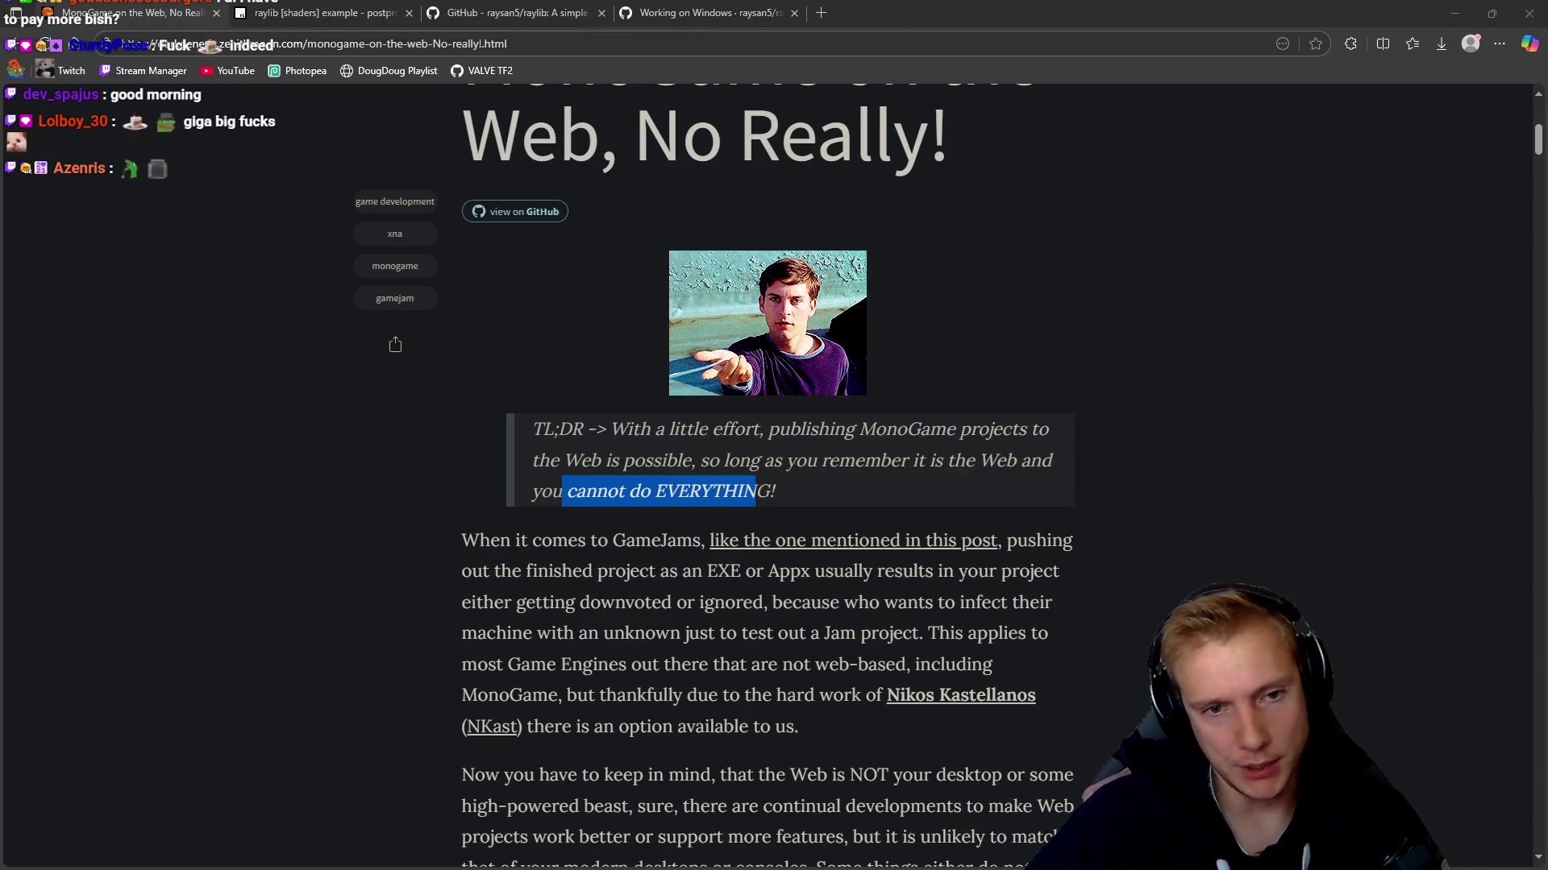
Minimize Edge to reveal the tower defense Game Over screen (round 21, 614 kills)
left_click(1458, 10)
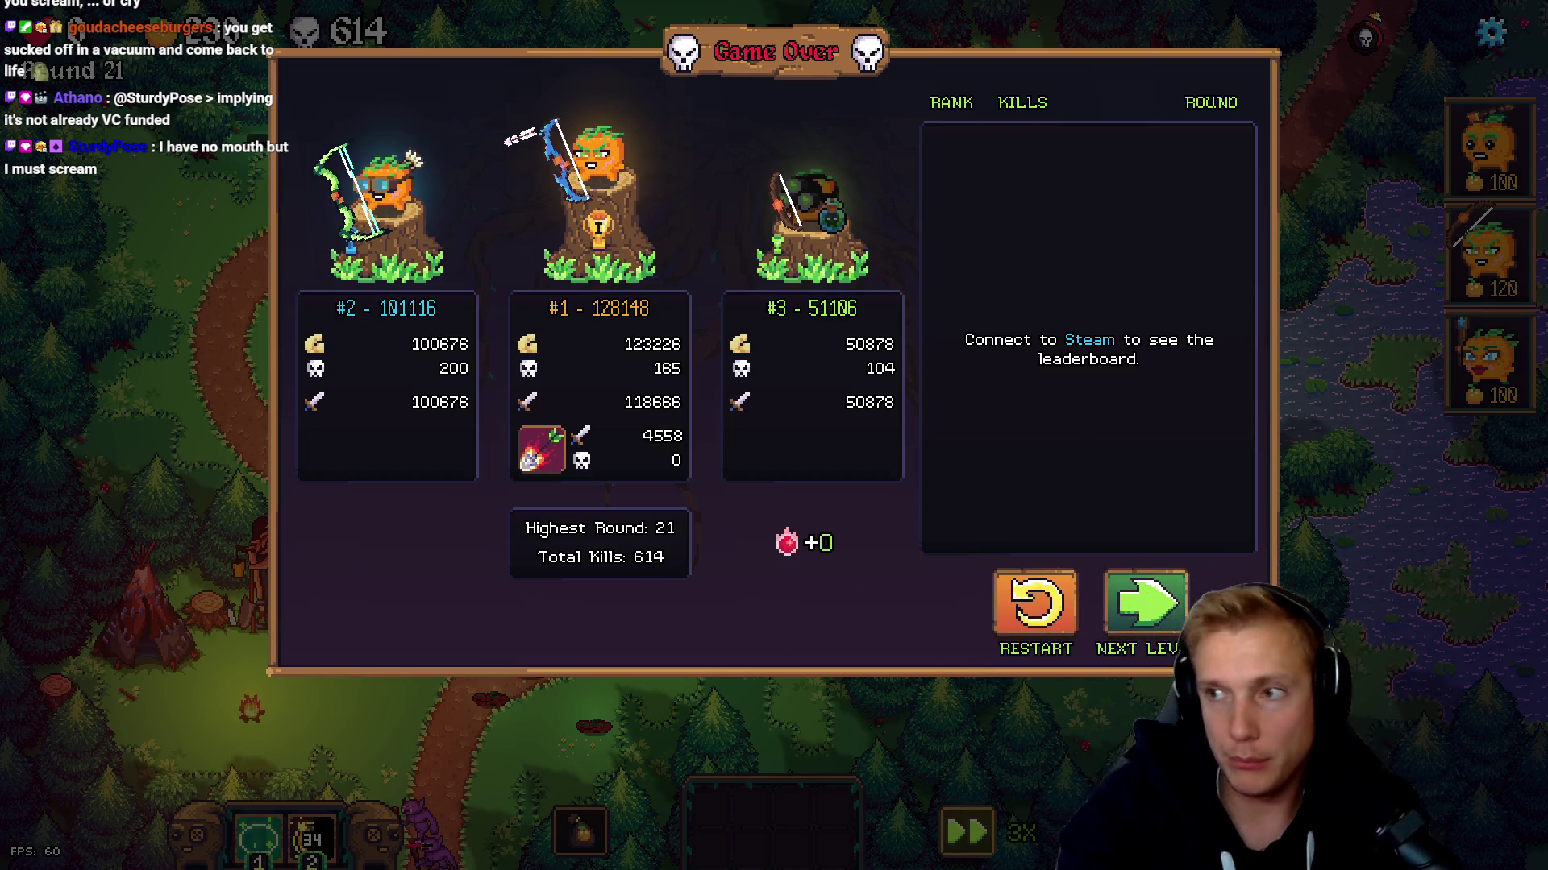
key("alt+Tab")
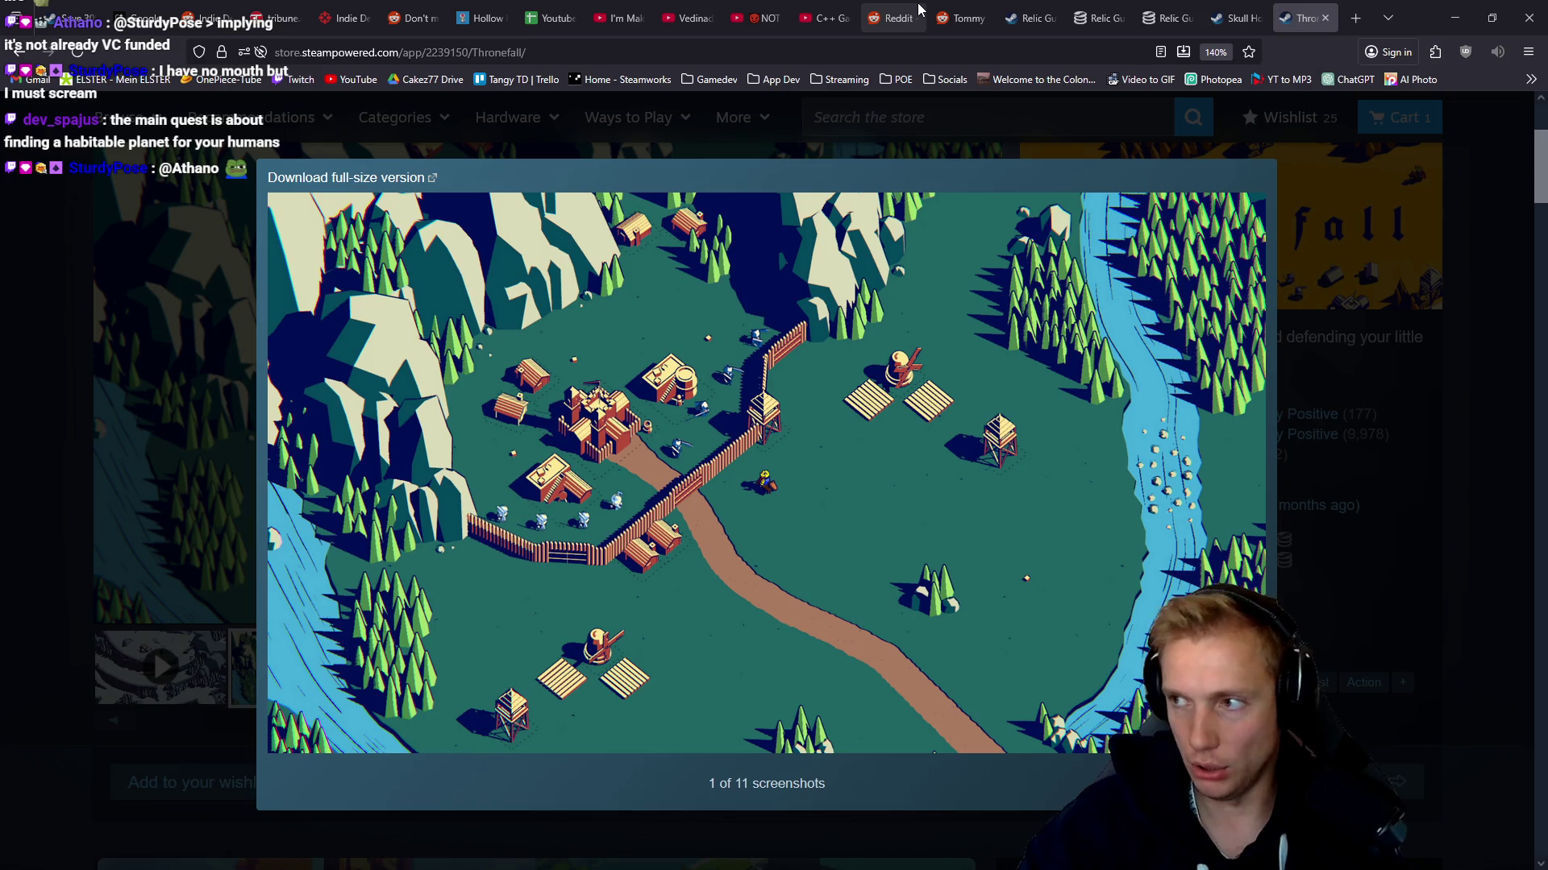
Return to Edge and move through the raylib tabs to the 'Working on Windows' wiki page
key("alt+Tab")
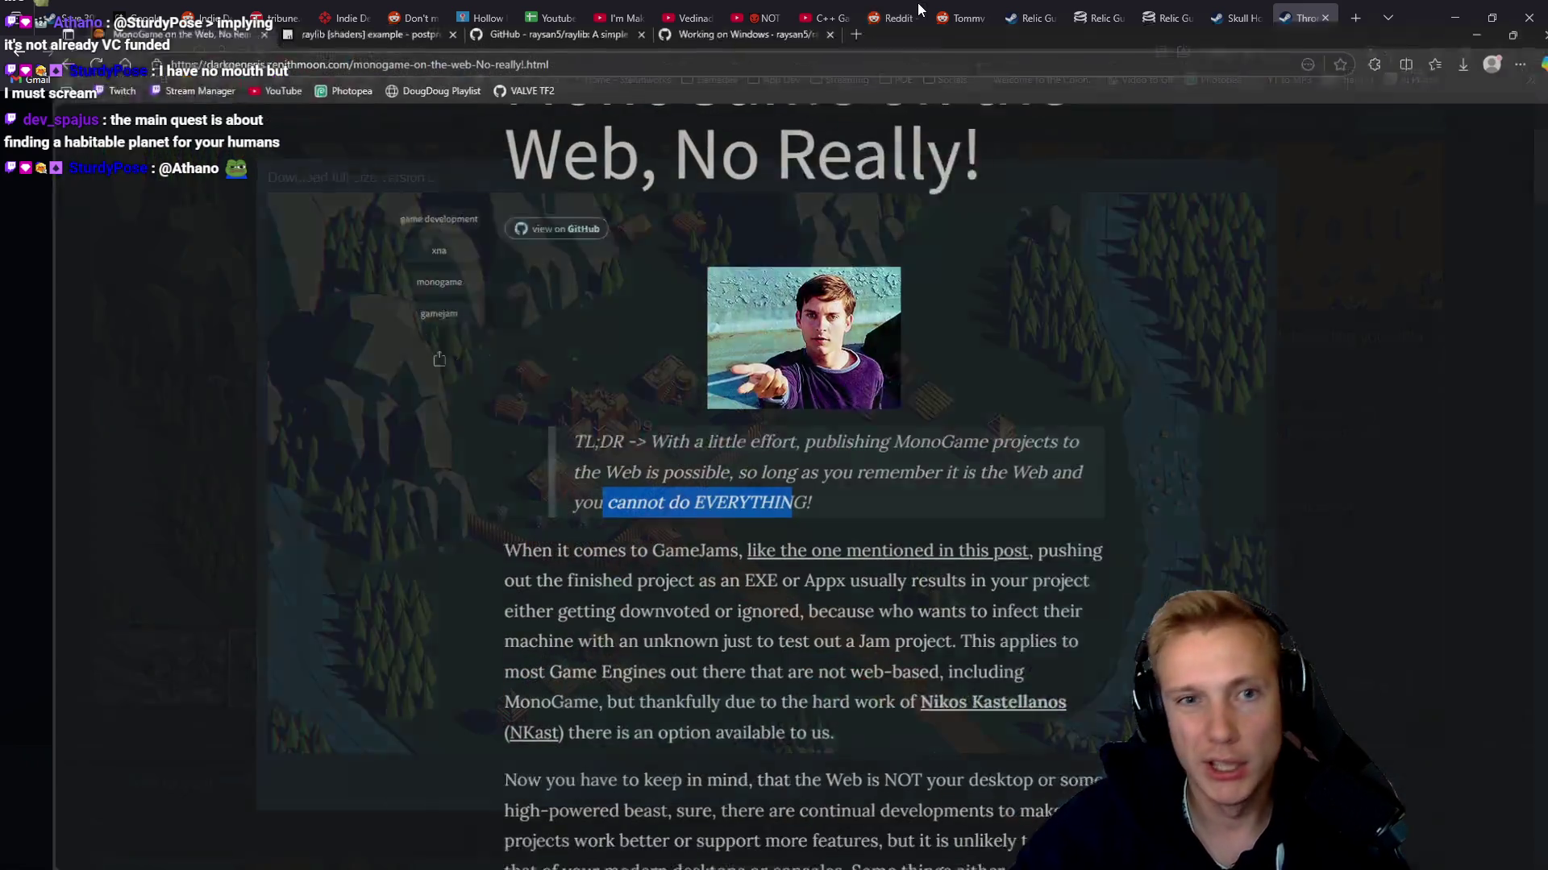
left_click(323, 13)
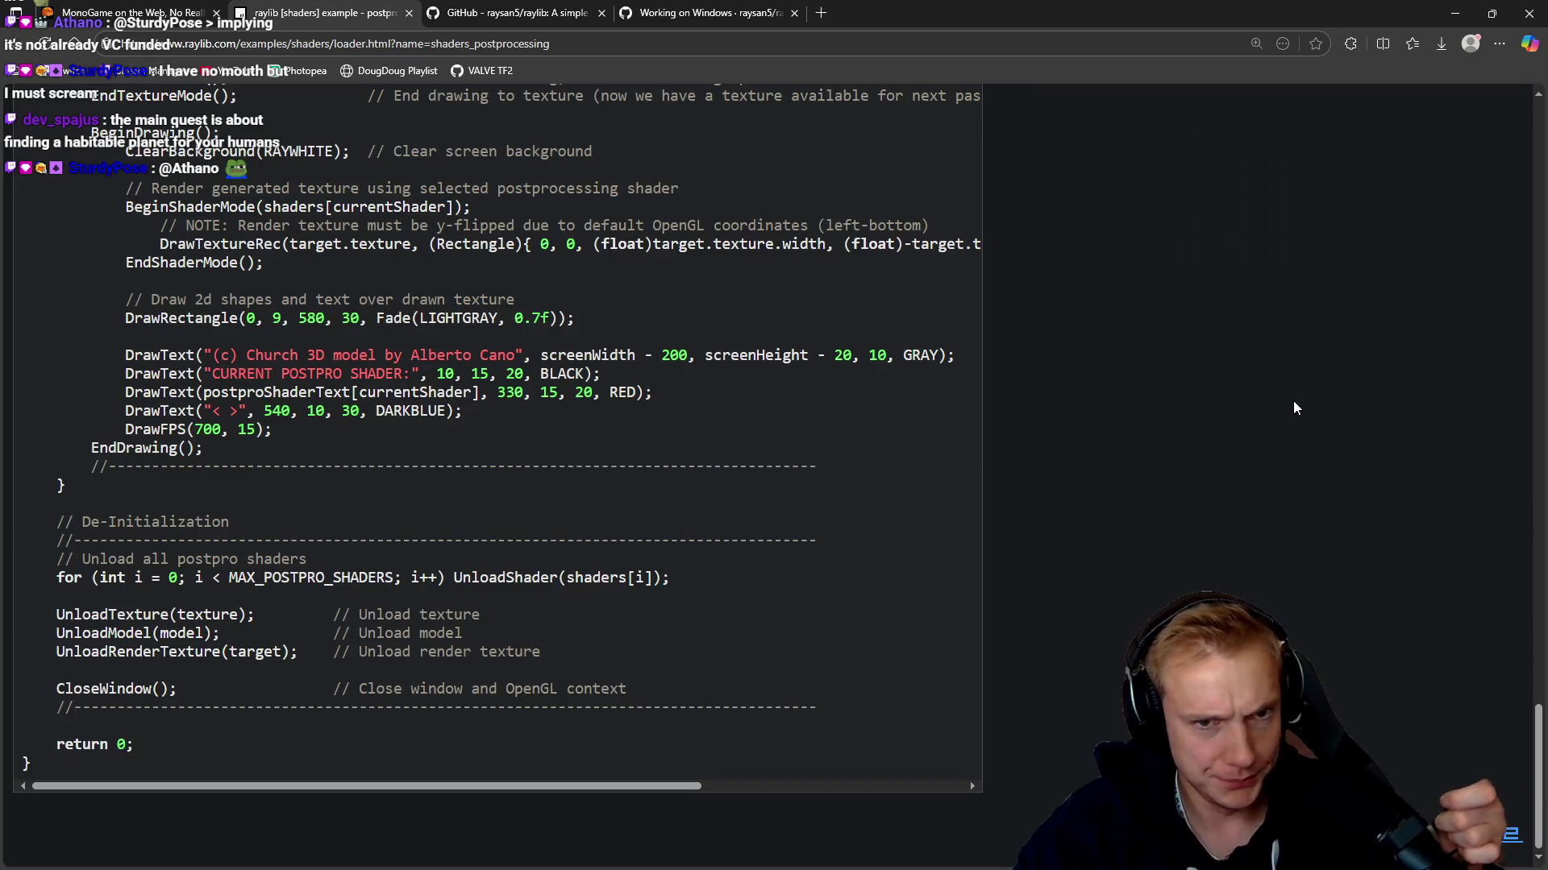
scroll(753, 147, "up", 20)
left_click(564, 12)
left_click(660, 10)
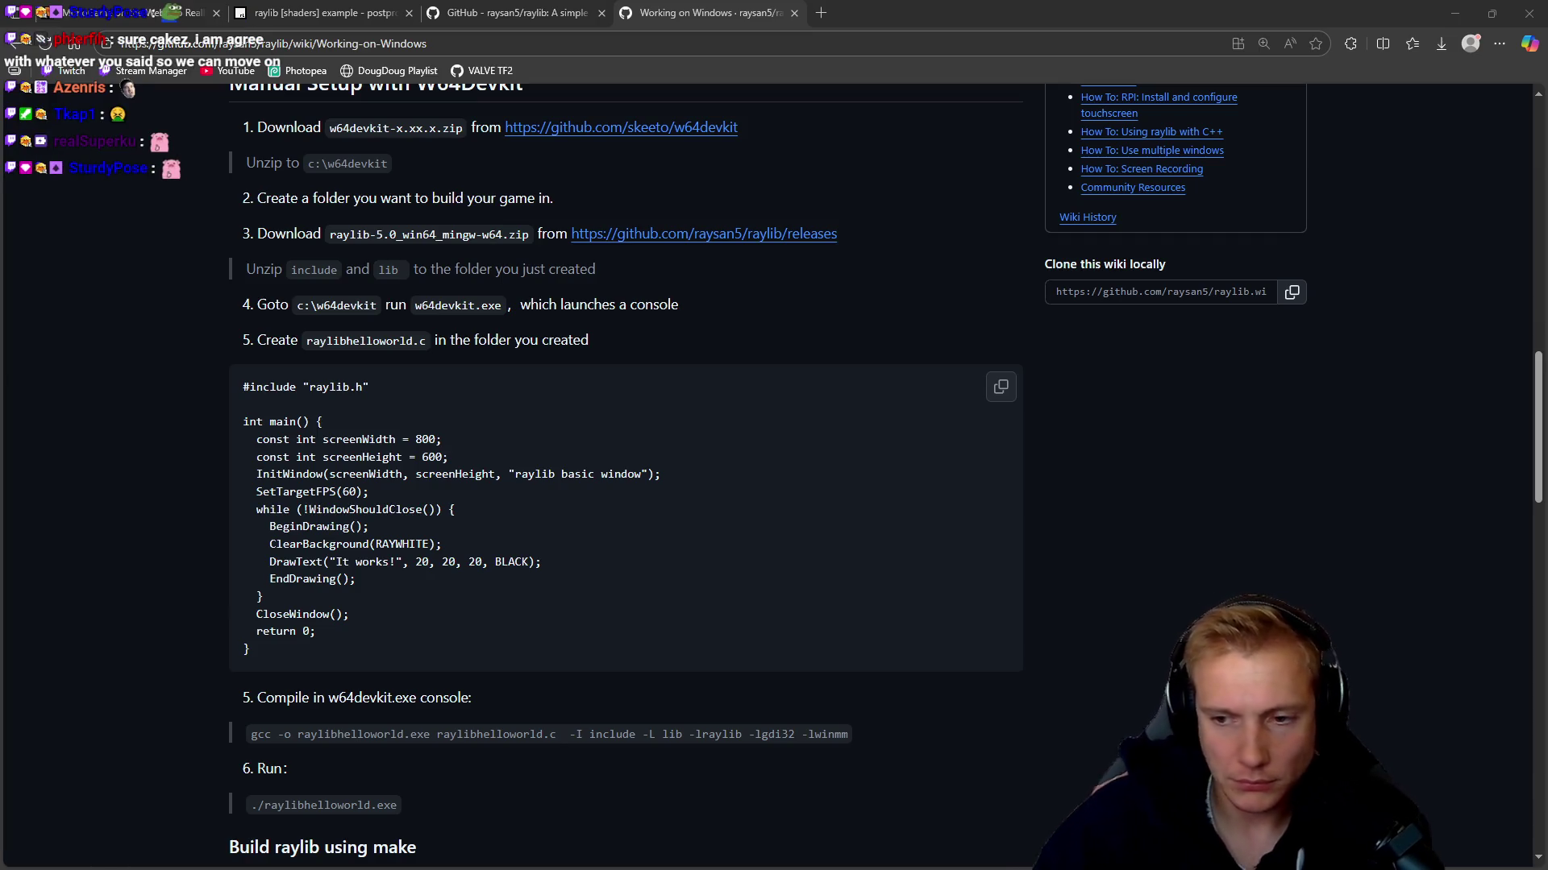
key("alt+Tab")
type("/poll")
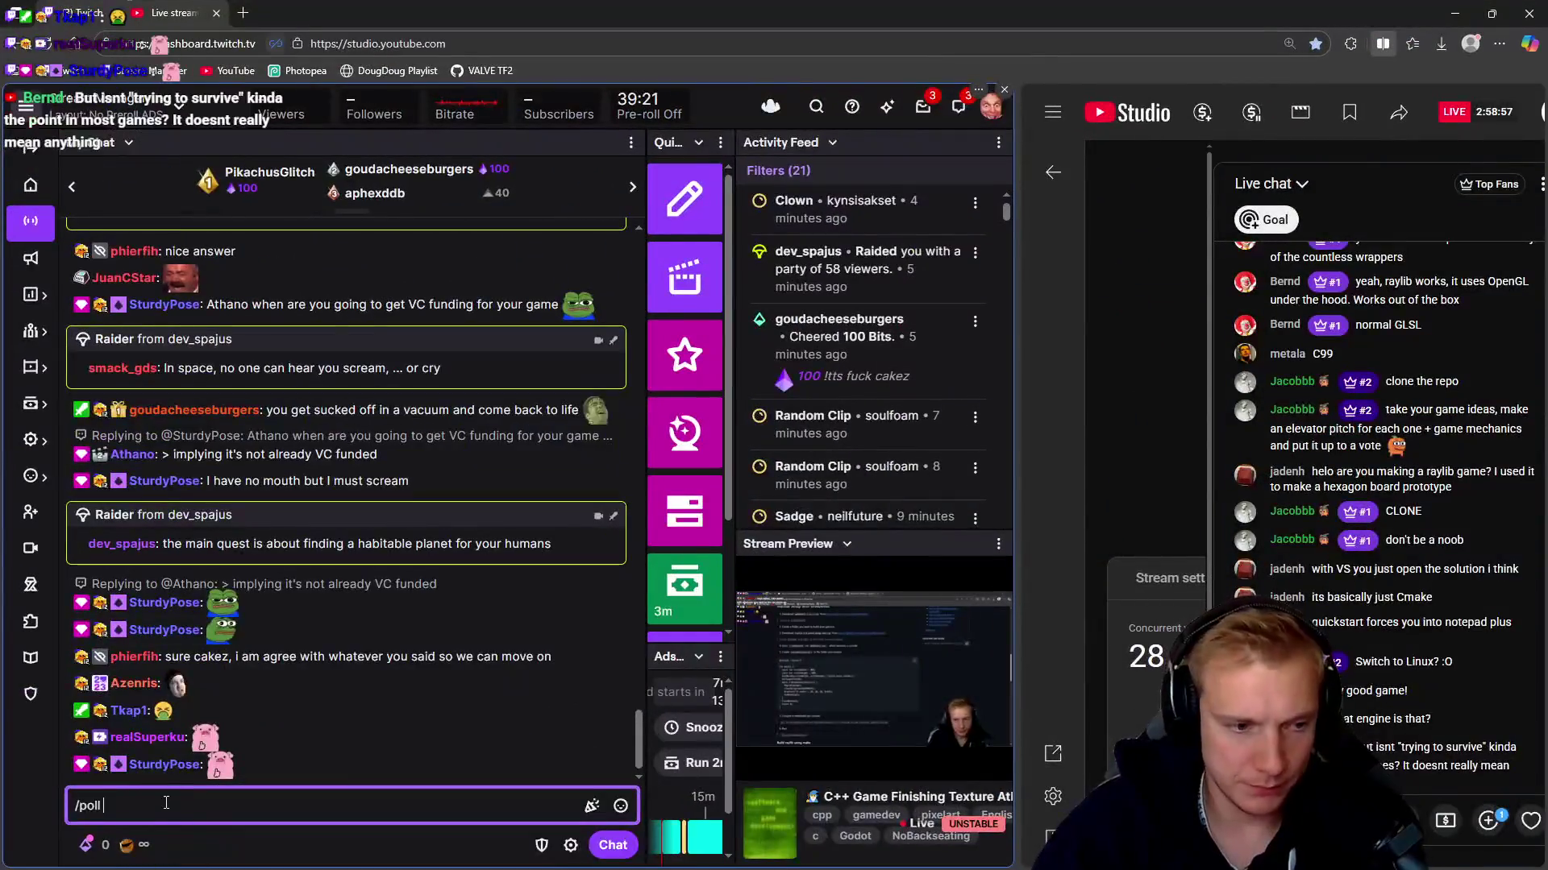
key("Return")
left_click(331, 315)
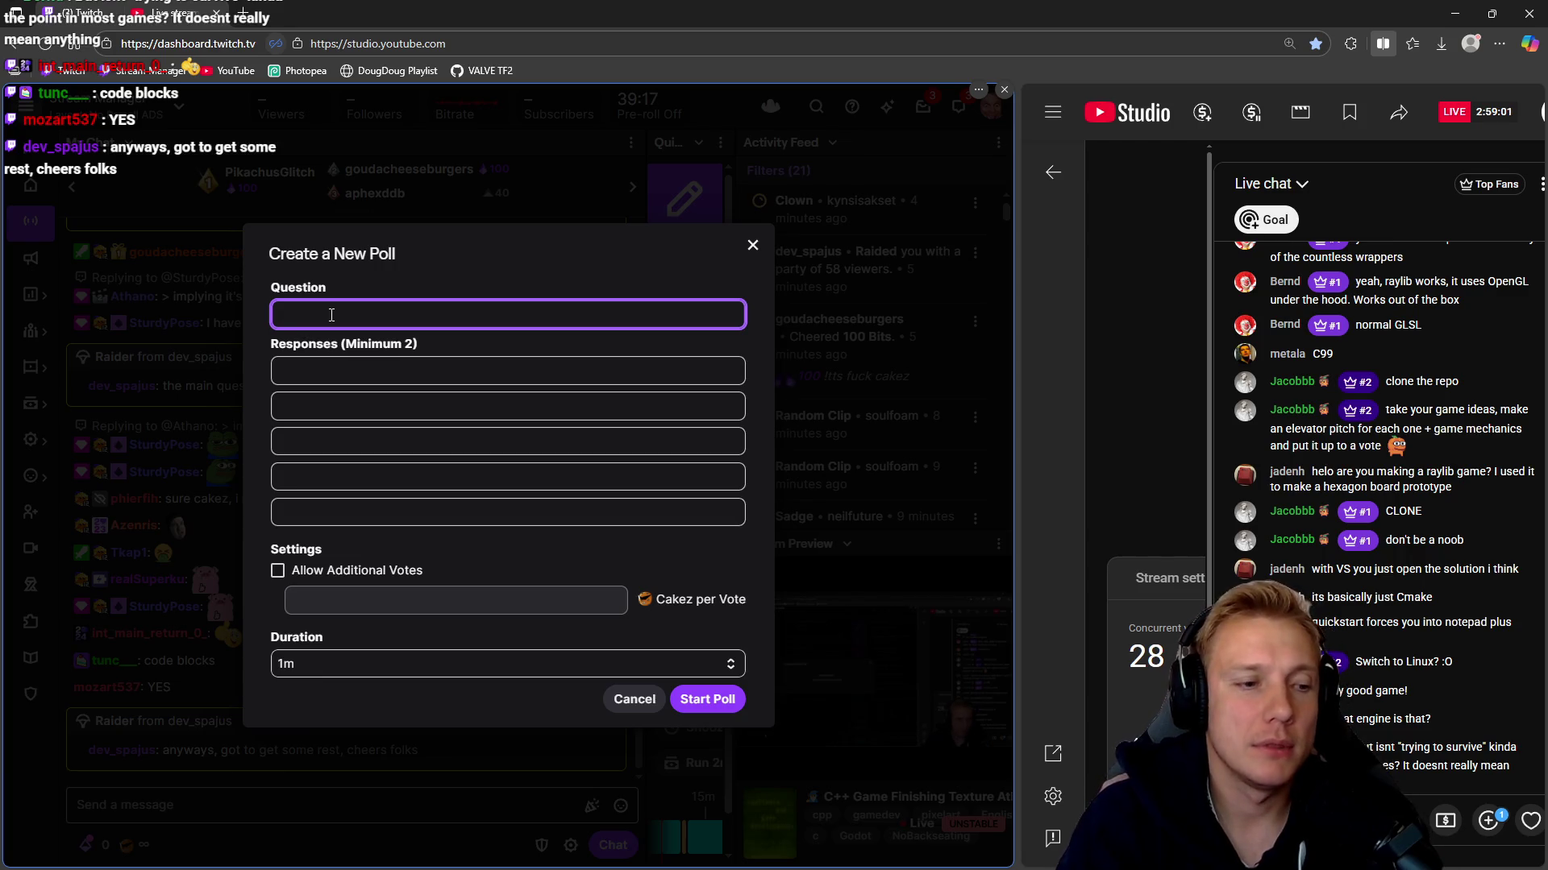
type("Use")
key("BackSpace")
key("BackSpace")
key("BackSpace")
type("Whe Usi")
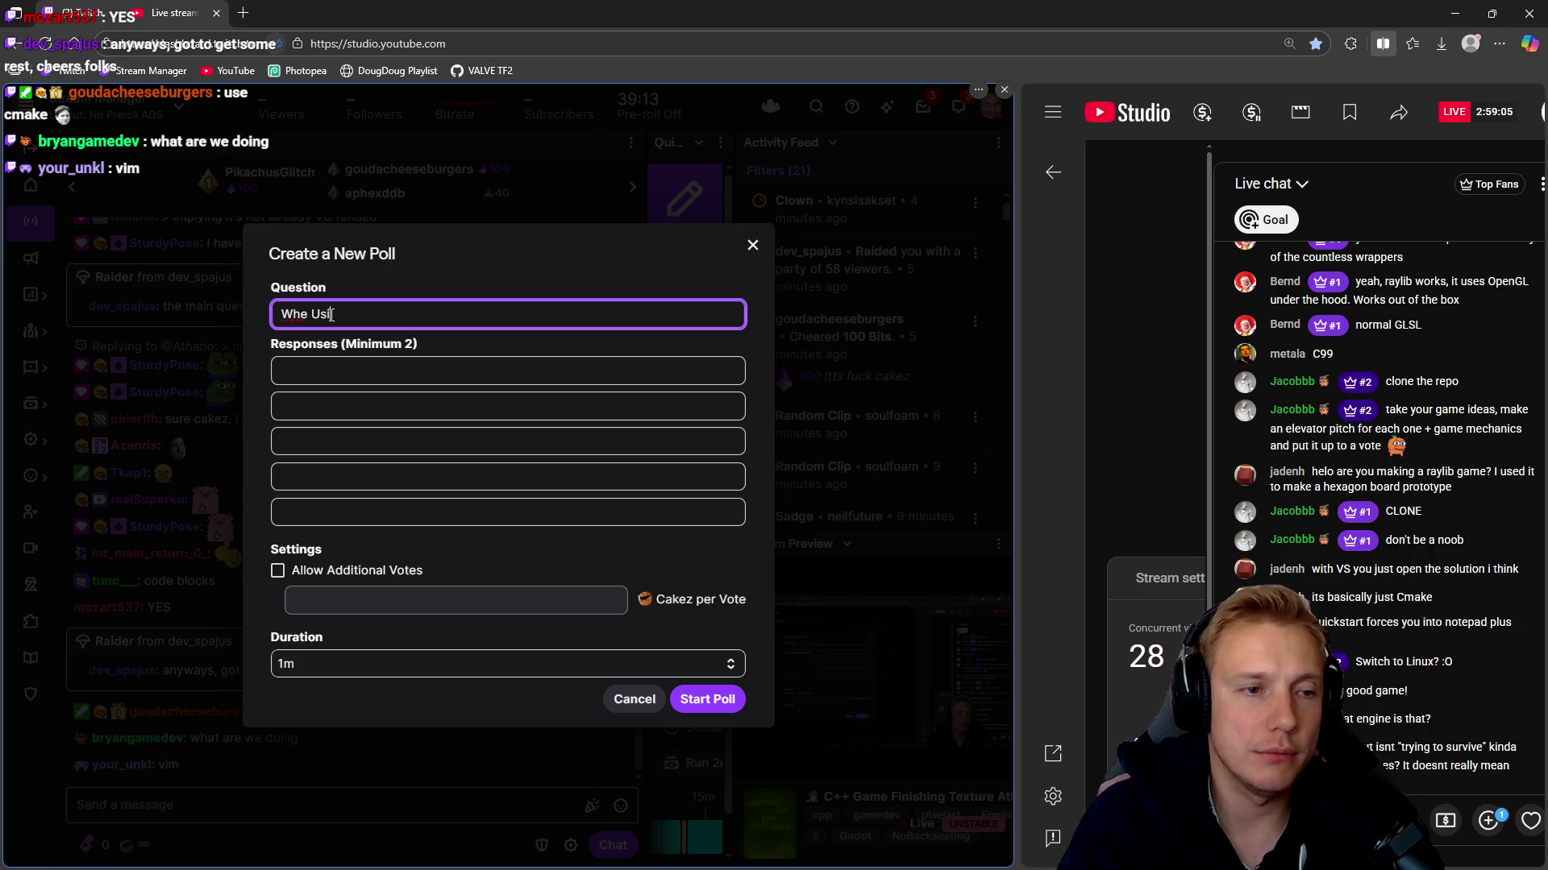
key("BackSpace")
key("BackSpace")
key("BackSpace")
key("BackSpace")
type("n using R")
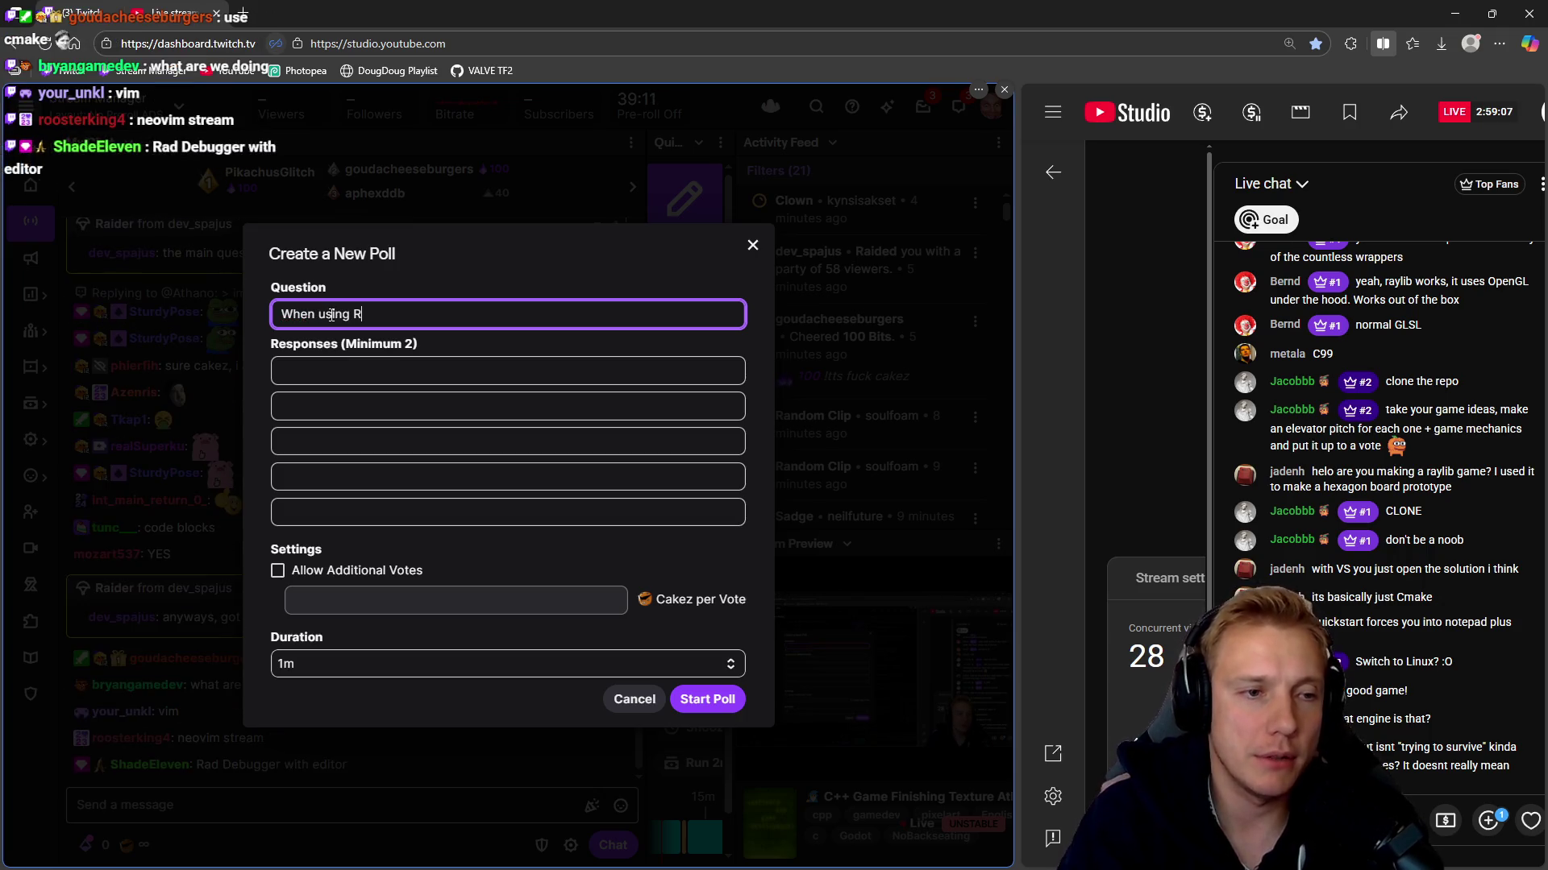
type("aylib")
key("Tab")
type("Use V")
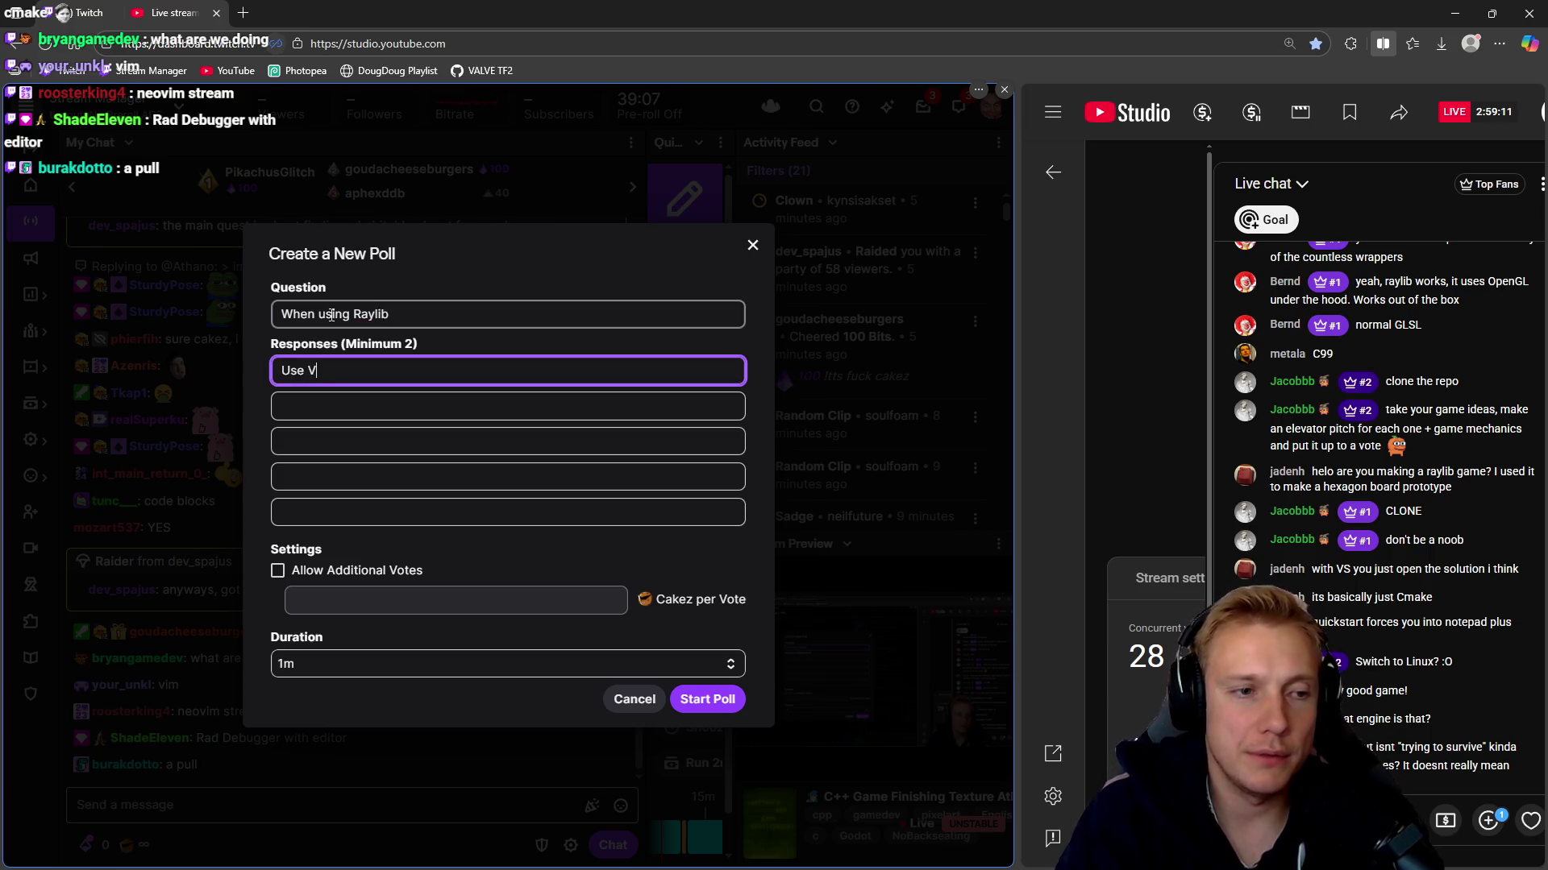
type("isual Studi")
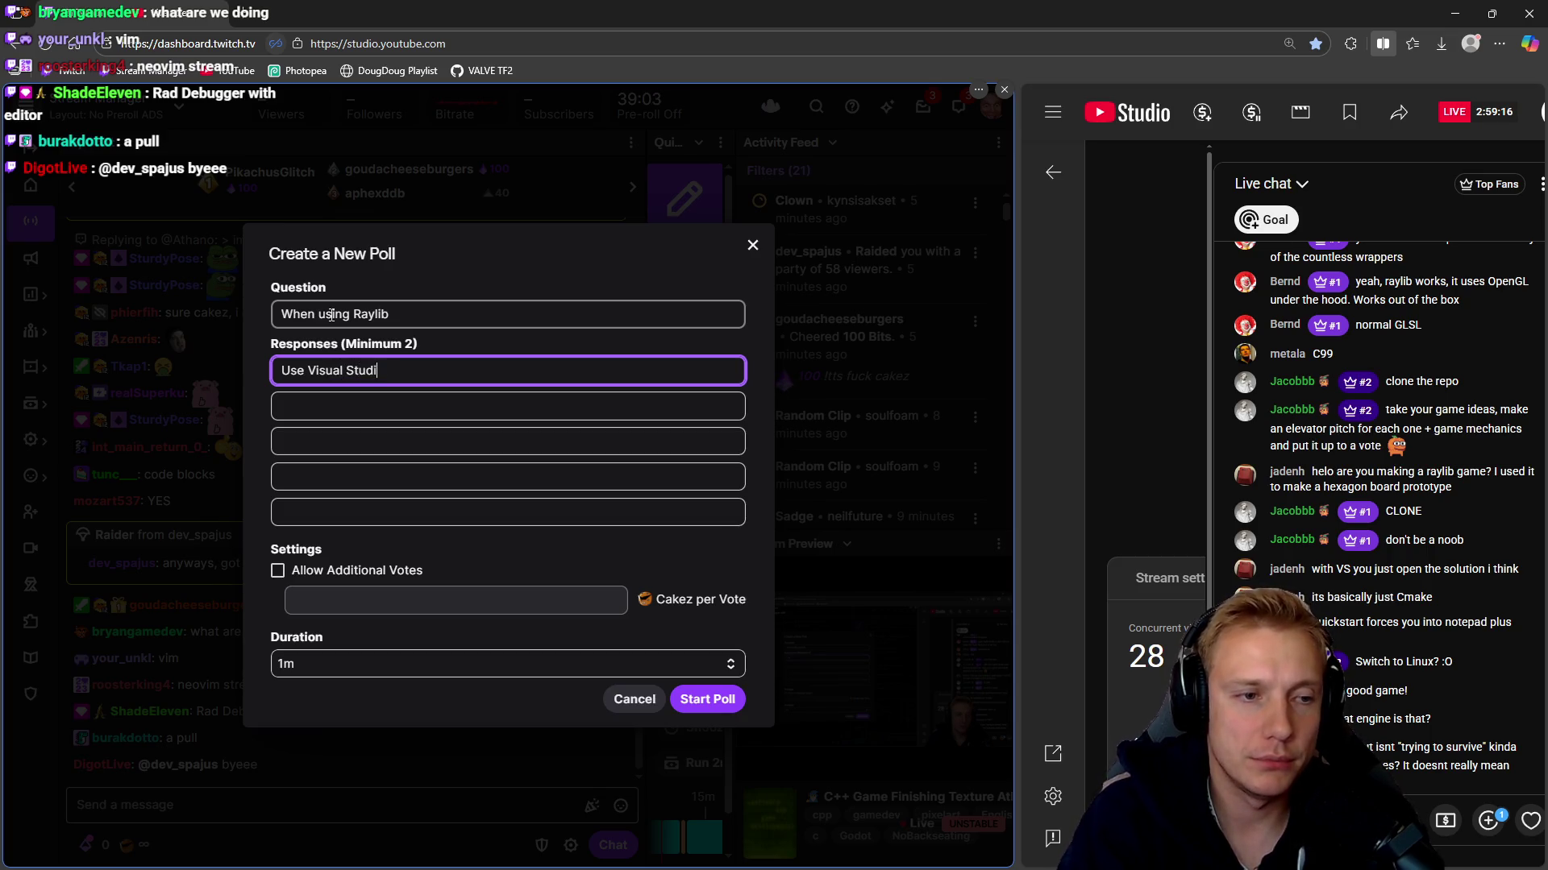
type("o")
key("Tab")
type("Use VS")
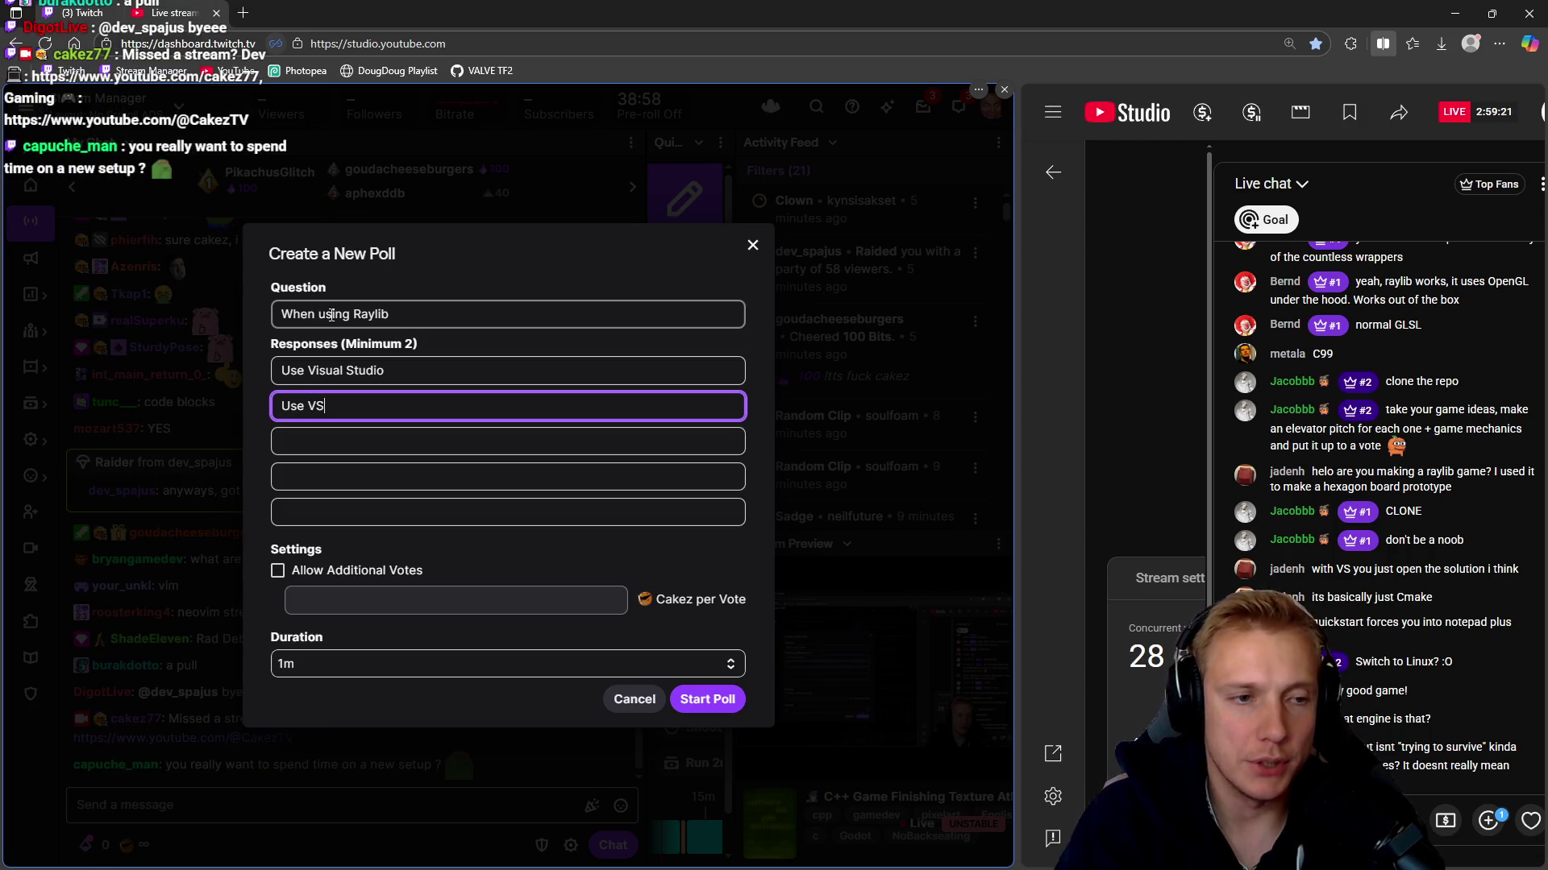
type("Code")
key("Tab")
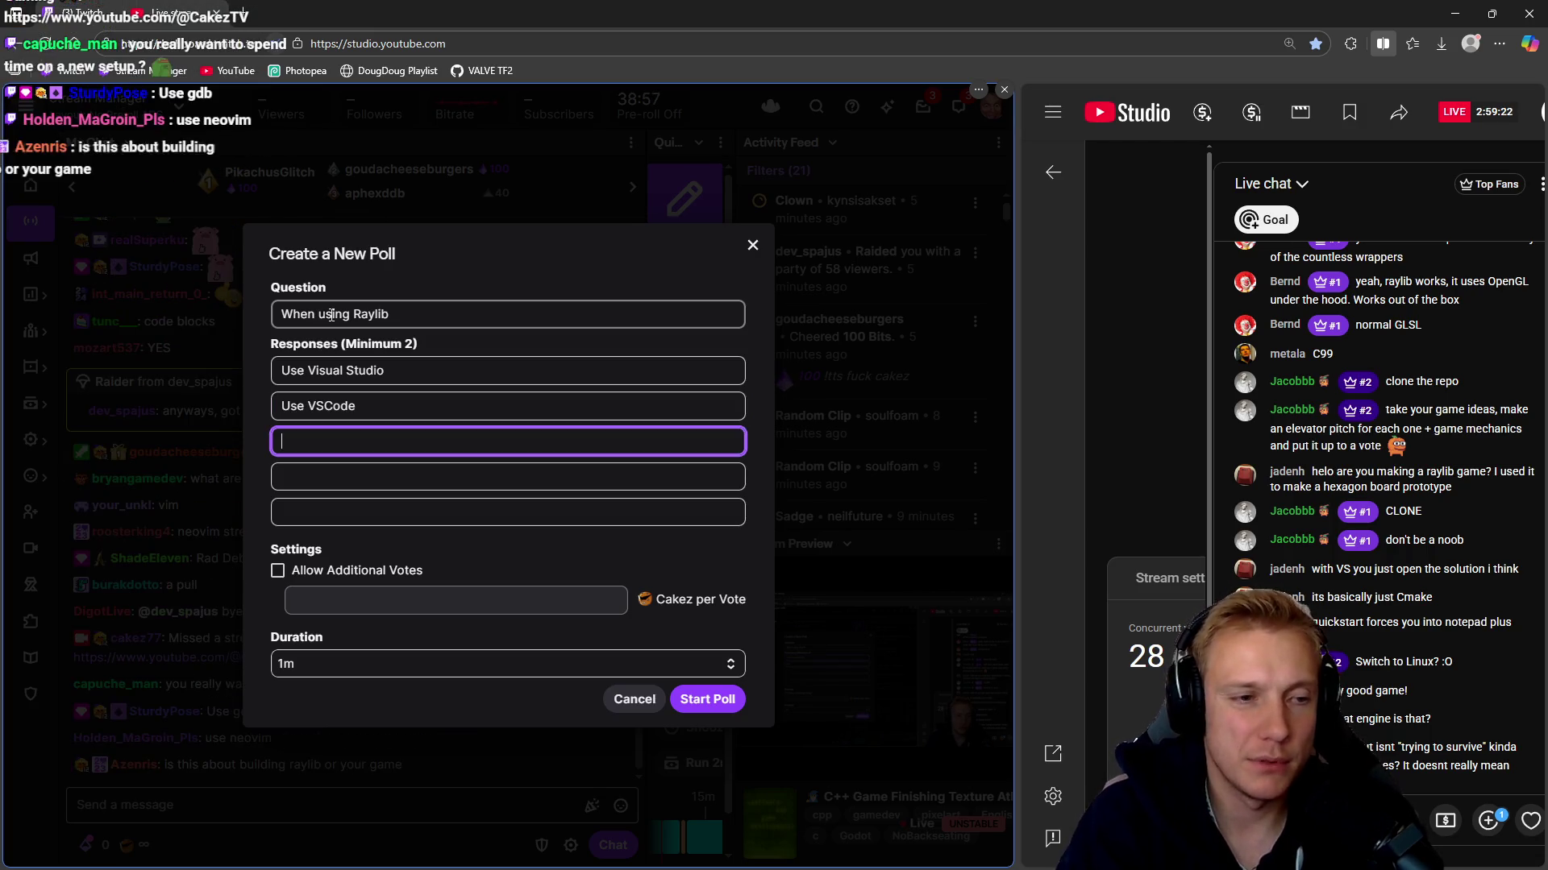
type("Use Neovim (")
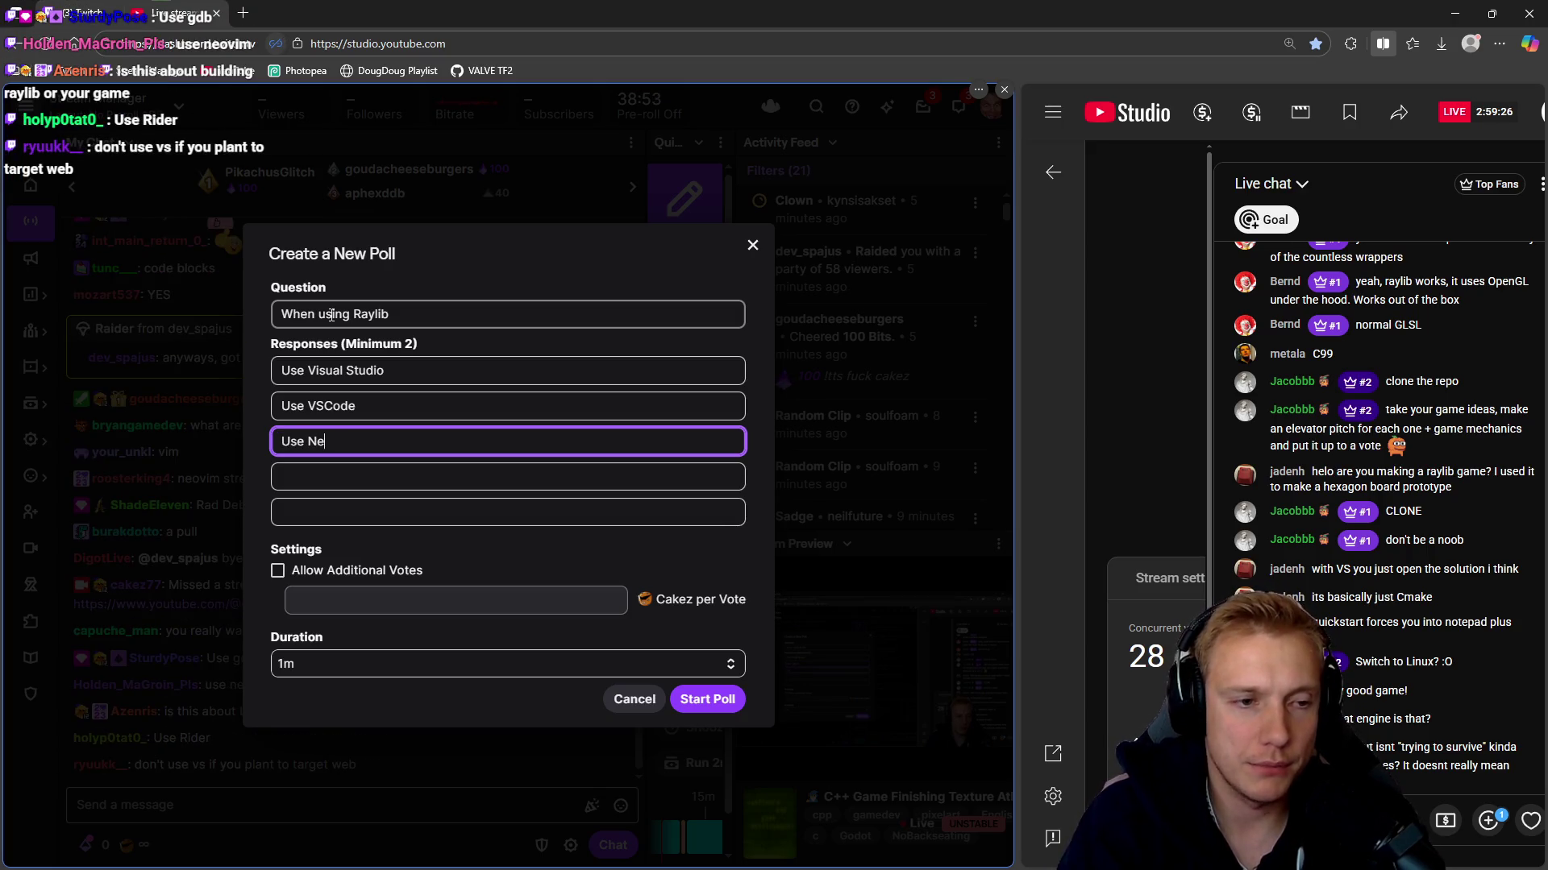
type("P")
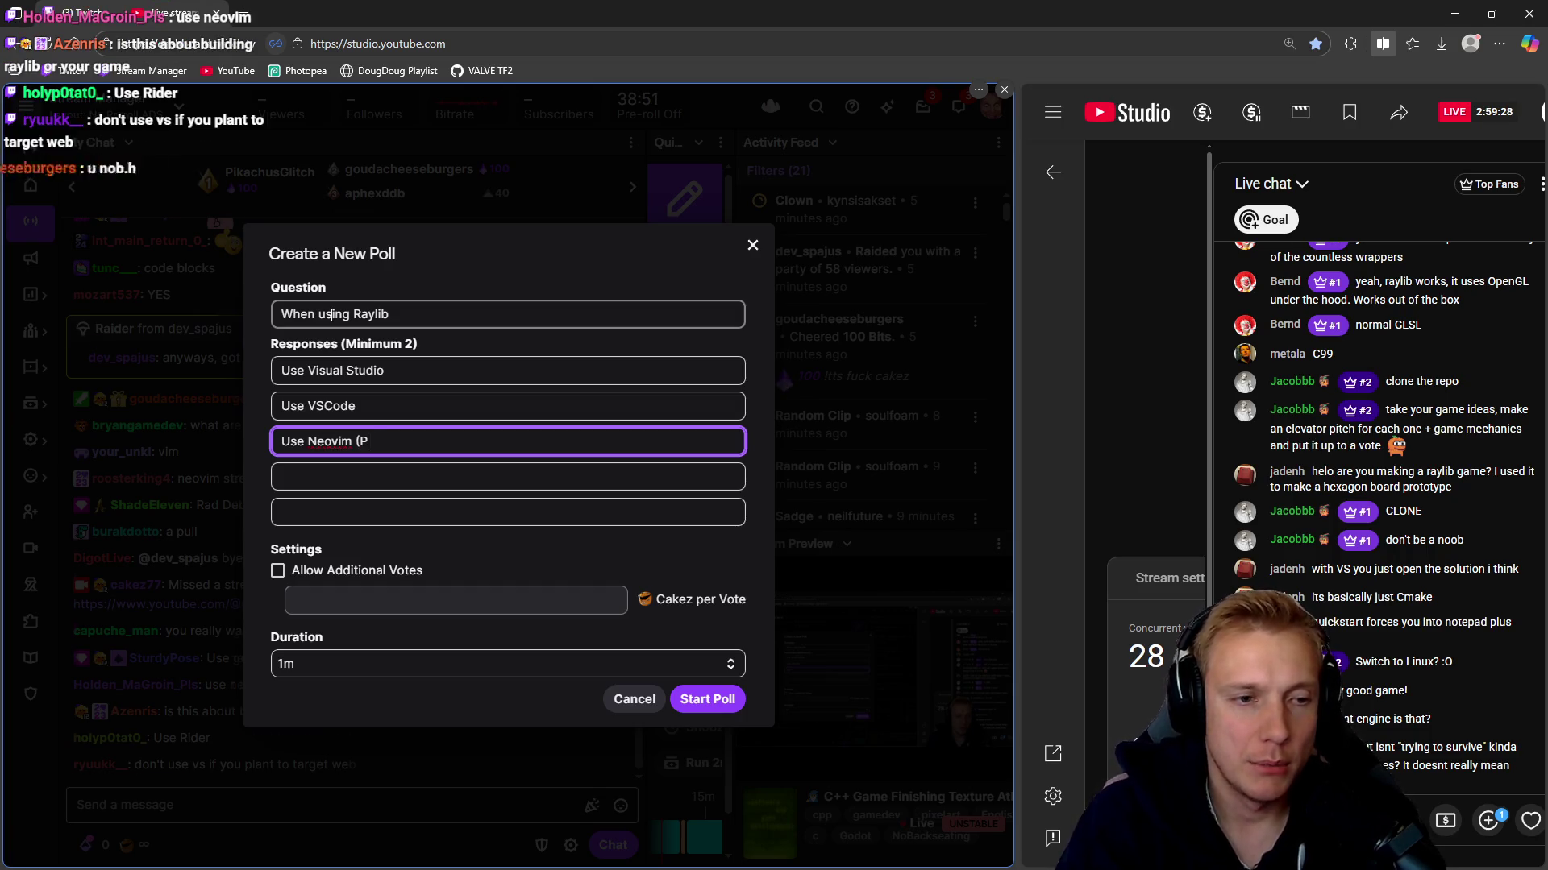
type("rime Tutoria")
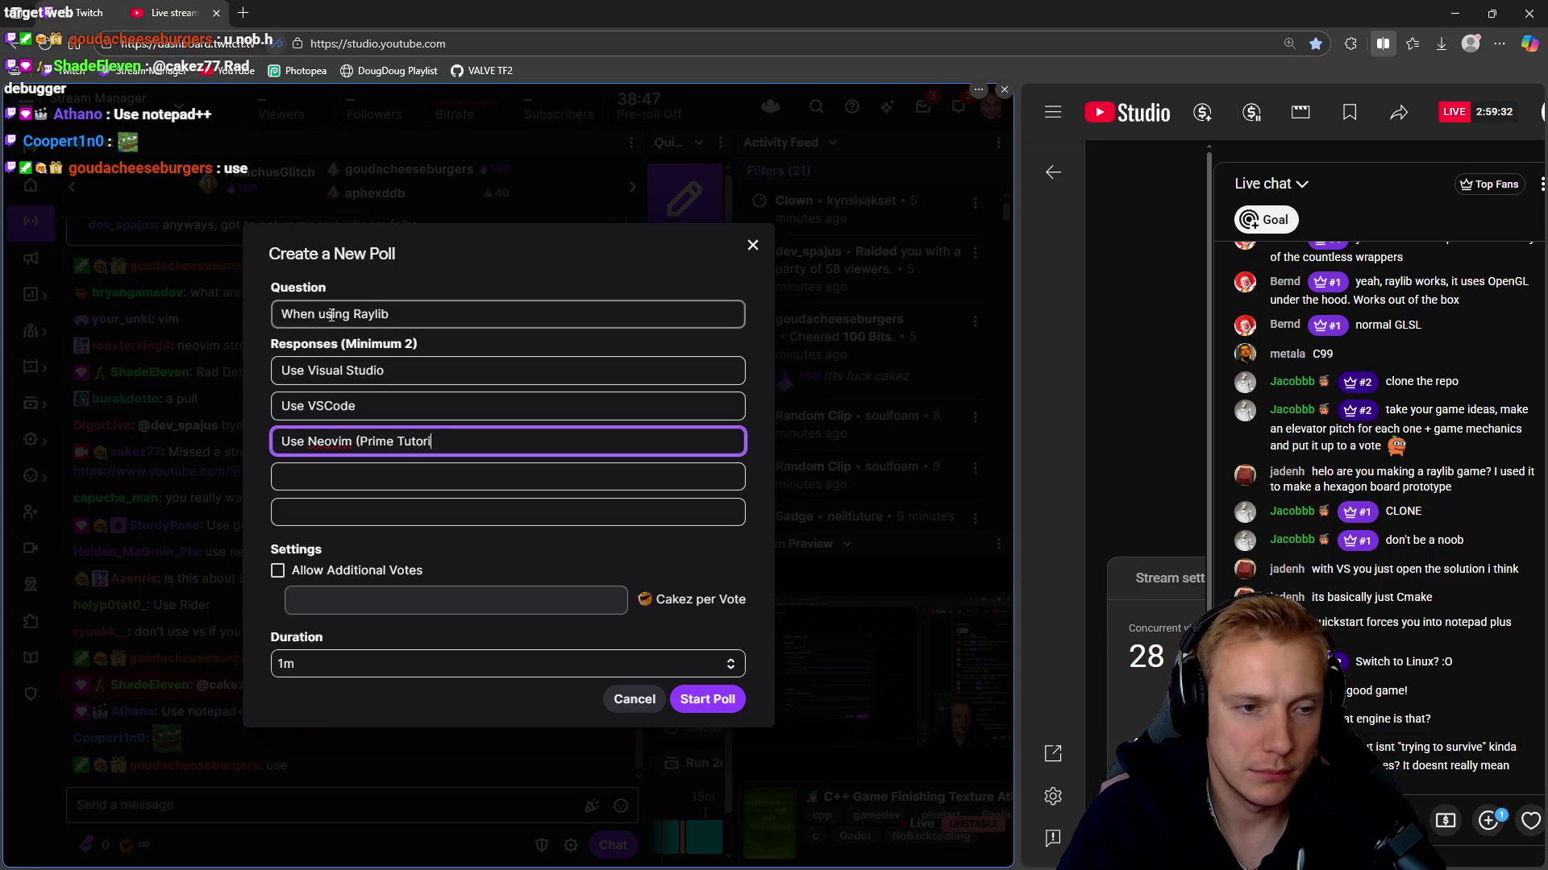
key("BackSpace")
key("BackSpace")
type(")")
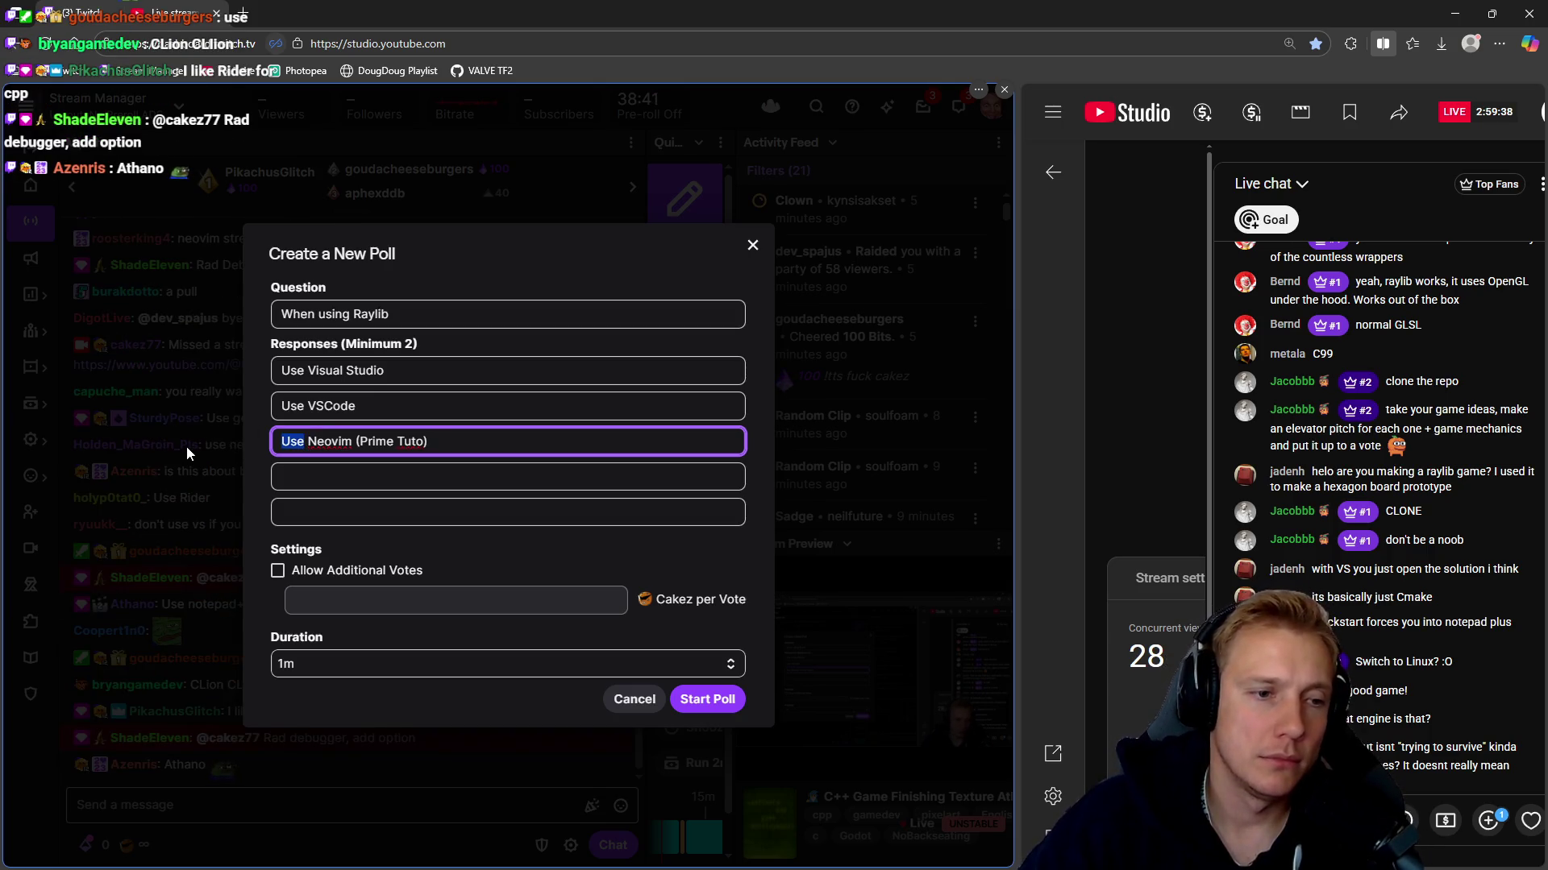
key("BackSpace")
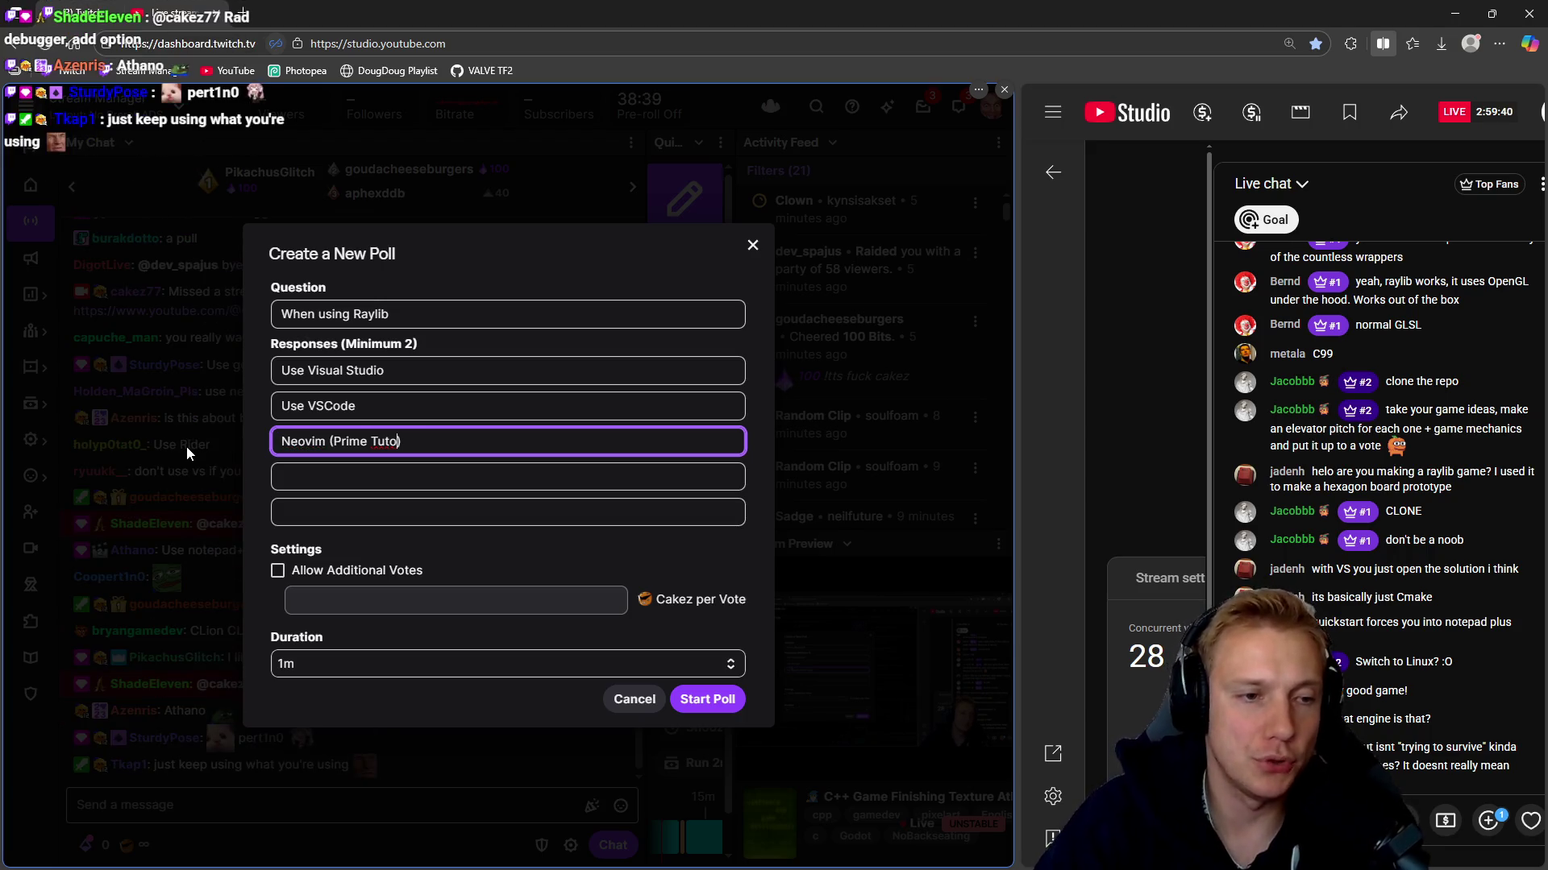
type("rial")
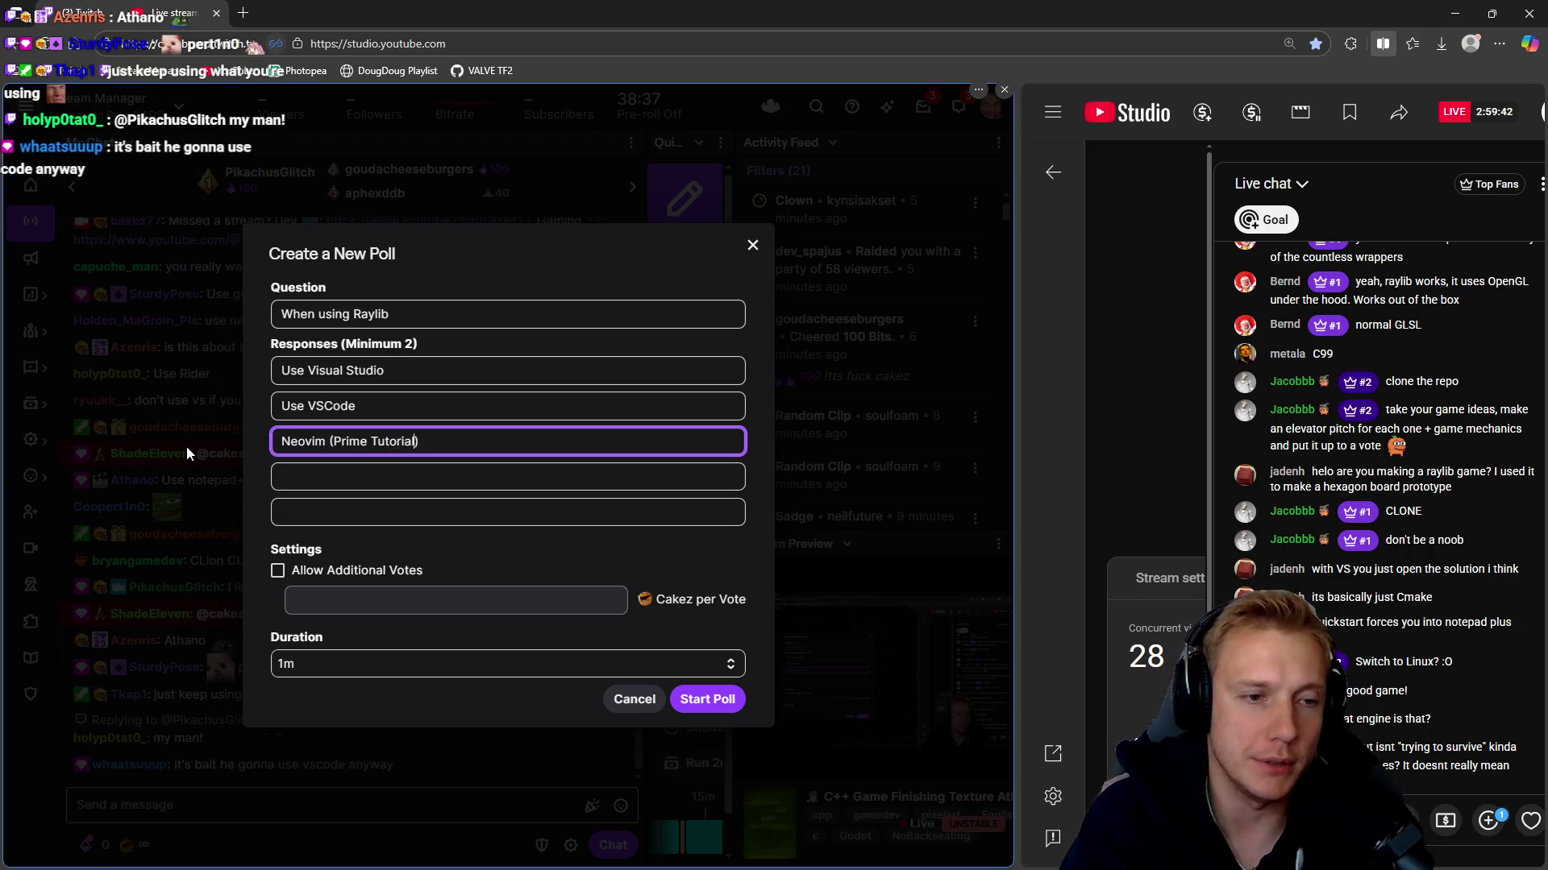
key("ctrl+a")
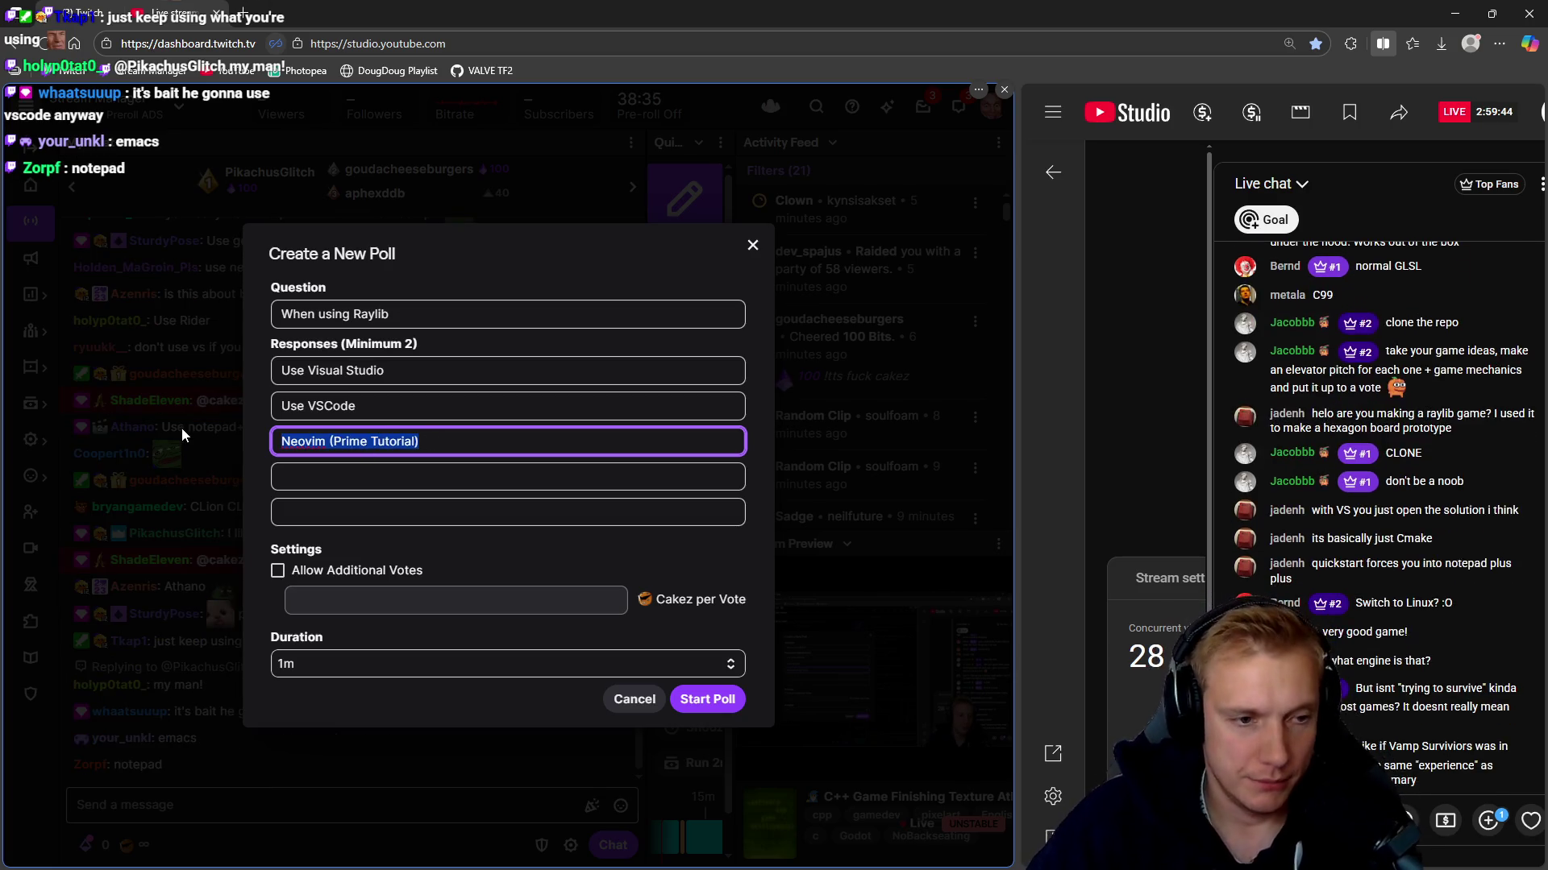
left_click(730, 664)
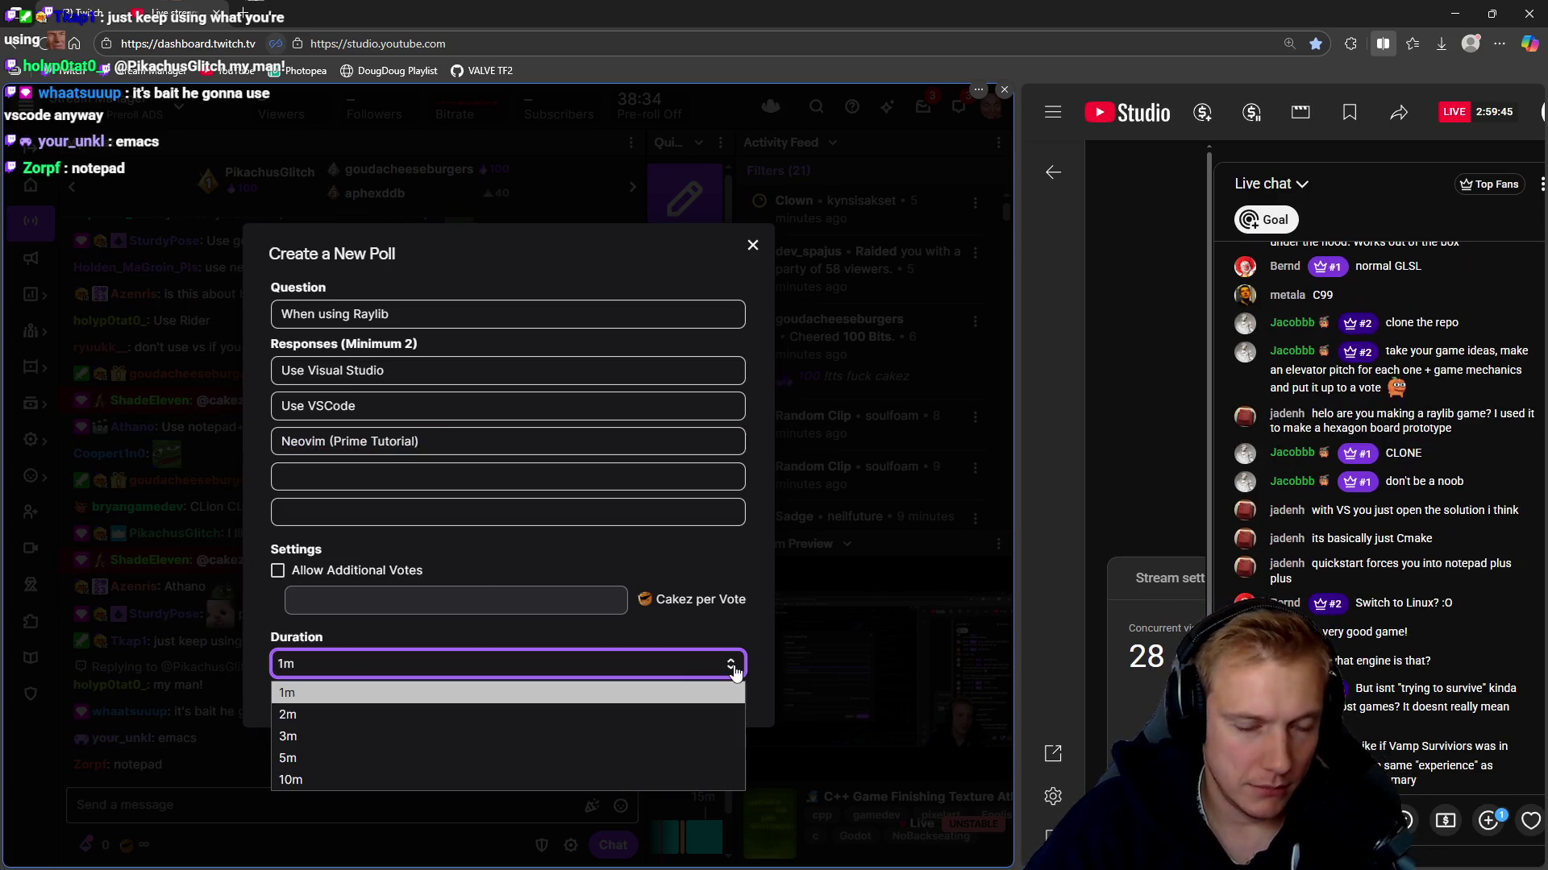
left_click(321, 732)
left_click(711, 693)
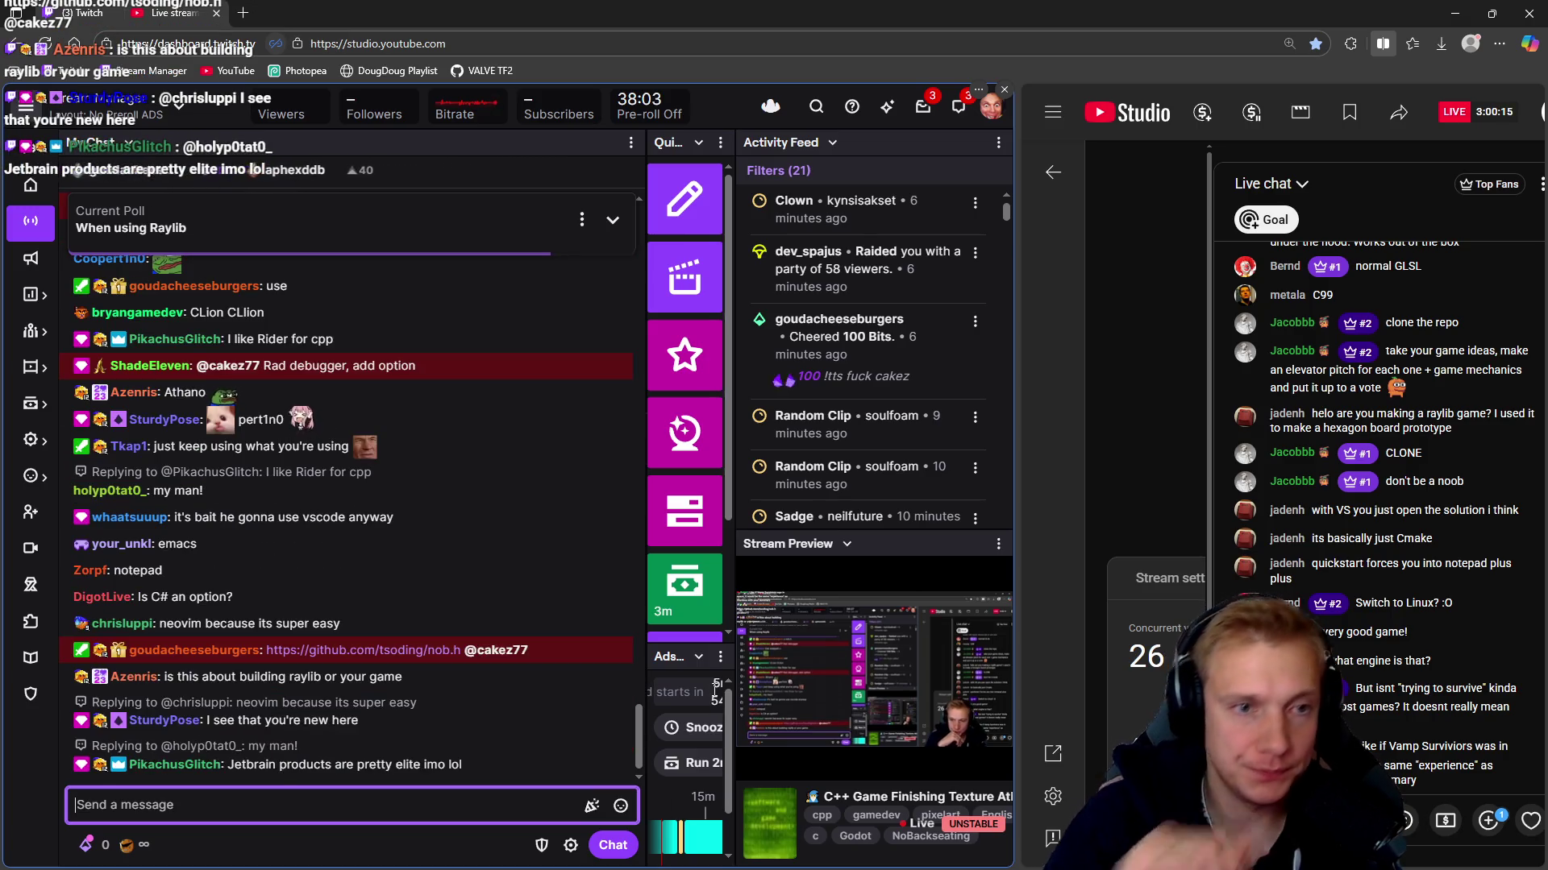
Expand the 'When using Raylib' poll and wait until it ends with Neovim winning at 48%
left_click(297, 218)
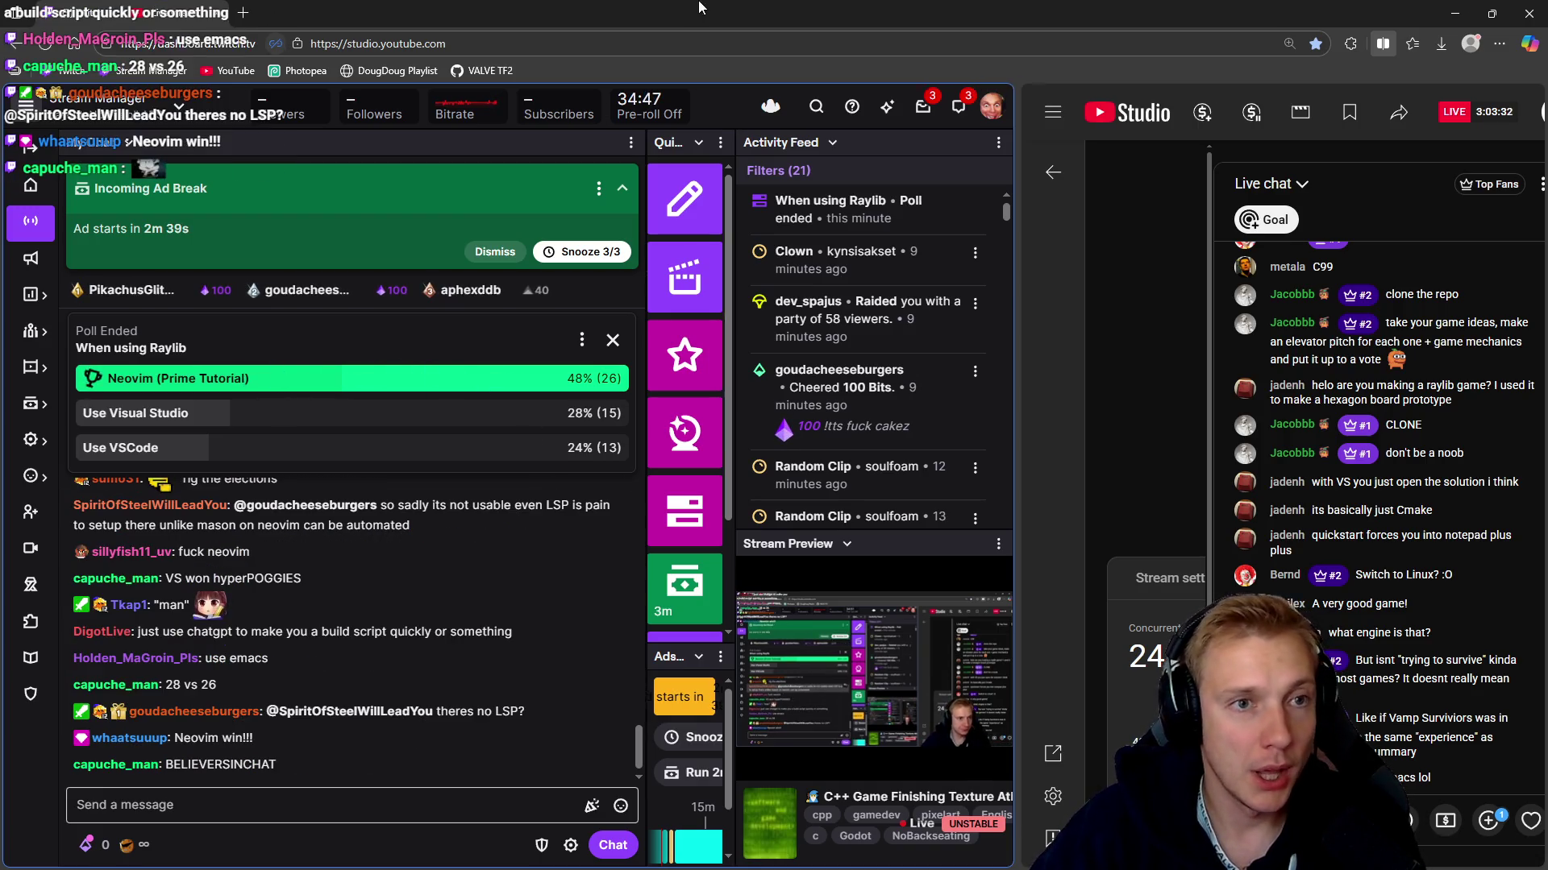
key("alt+Tab")
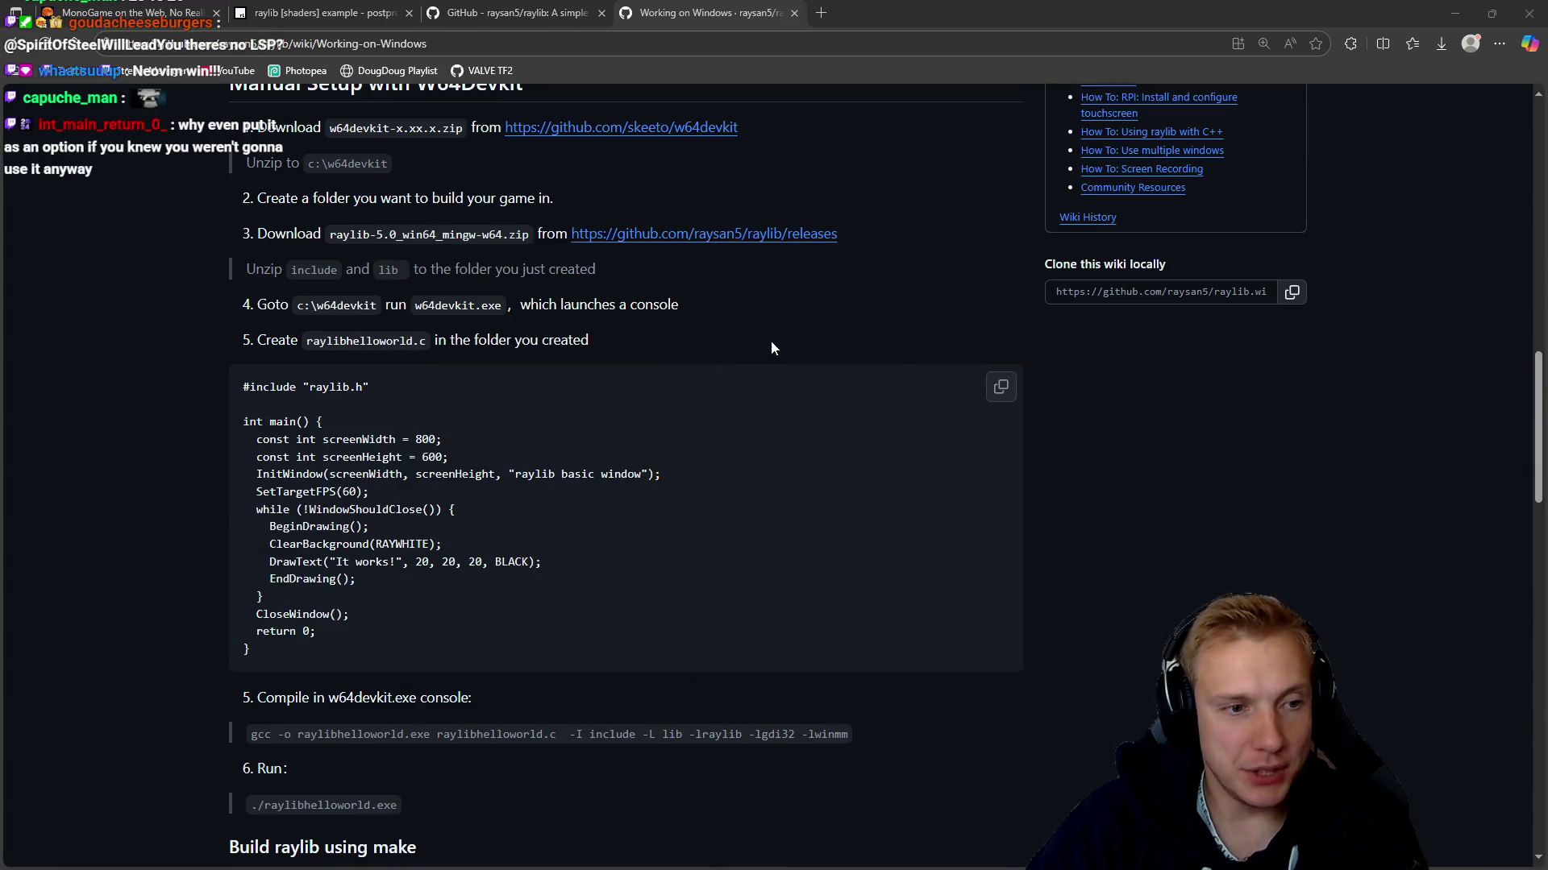
scroll(771, 349, "up", 2)
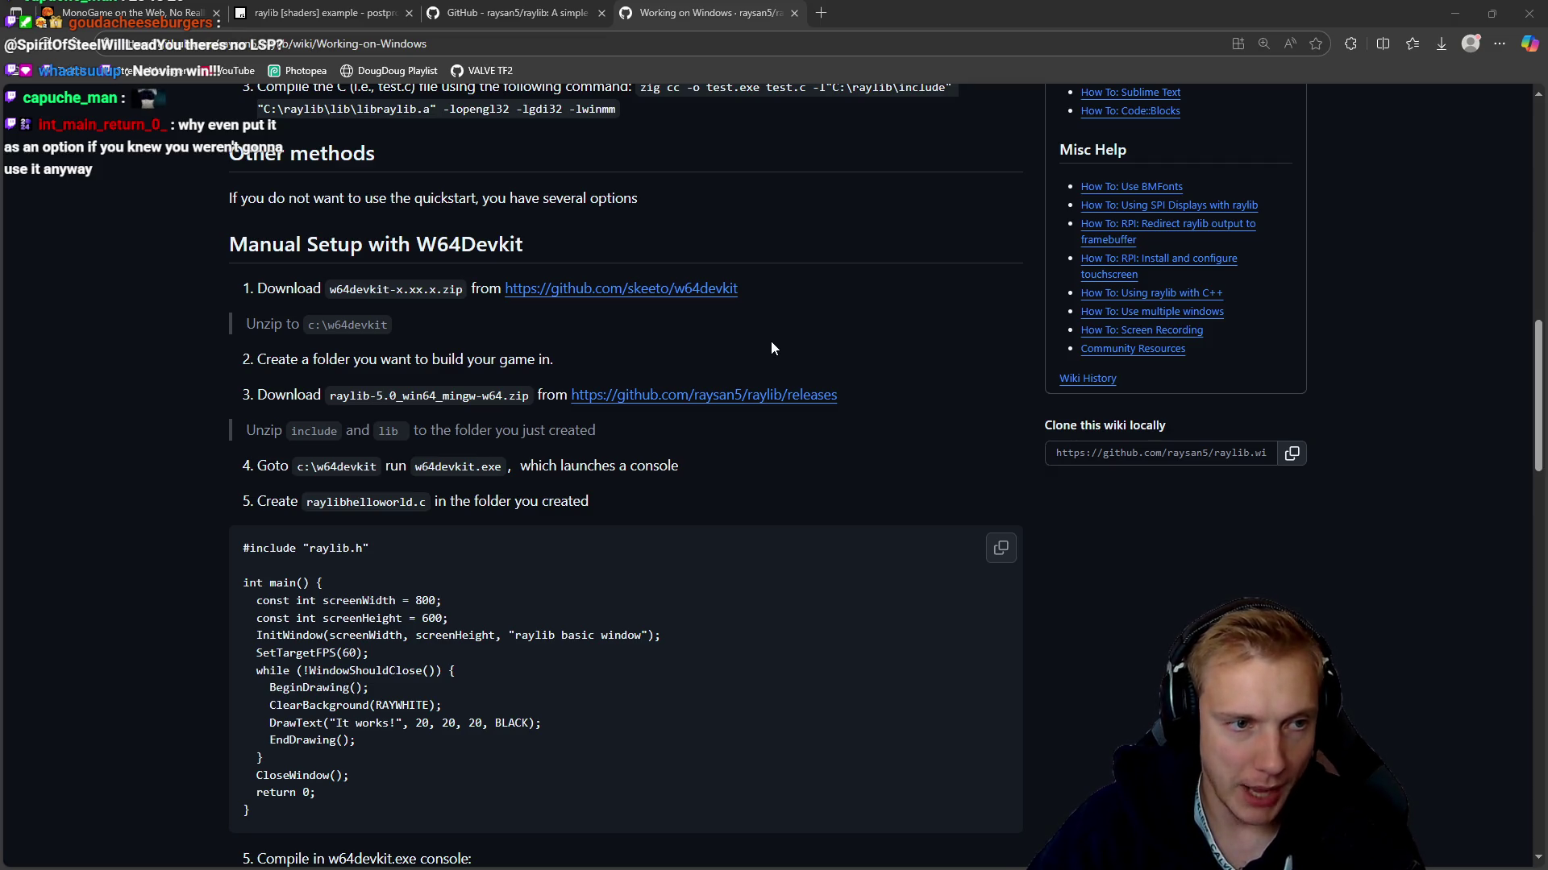
scroll(770, 349, "up", 15)
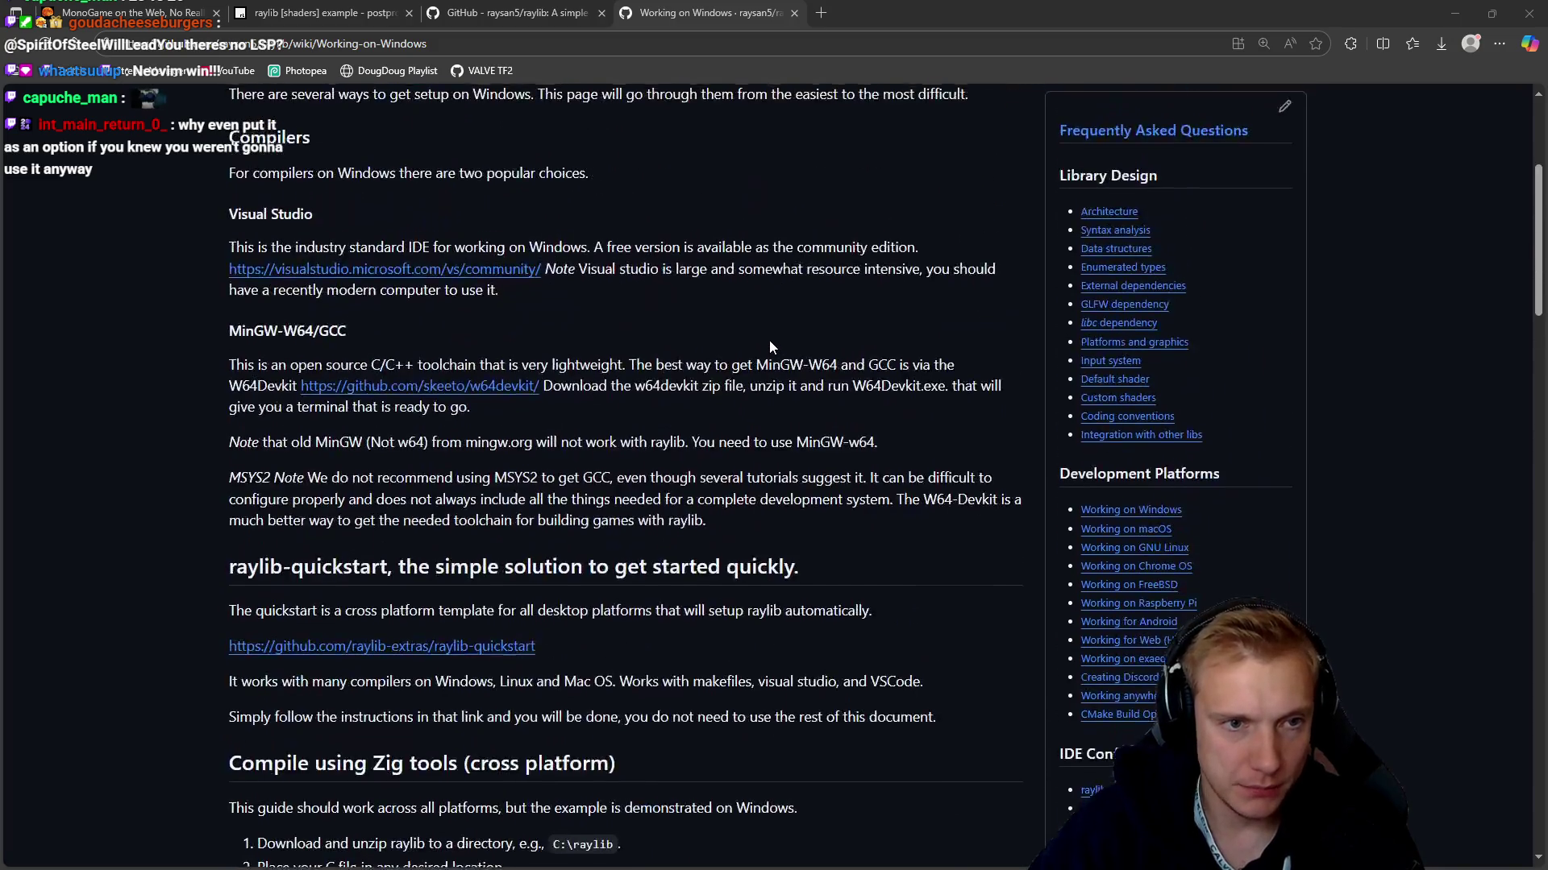
left_click(72, 224)
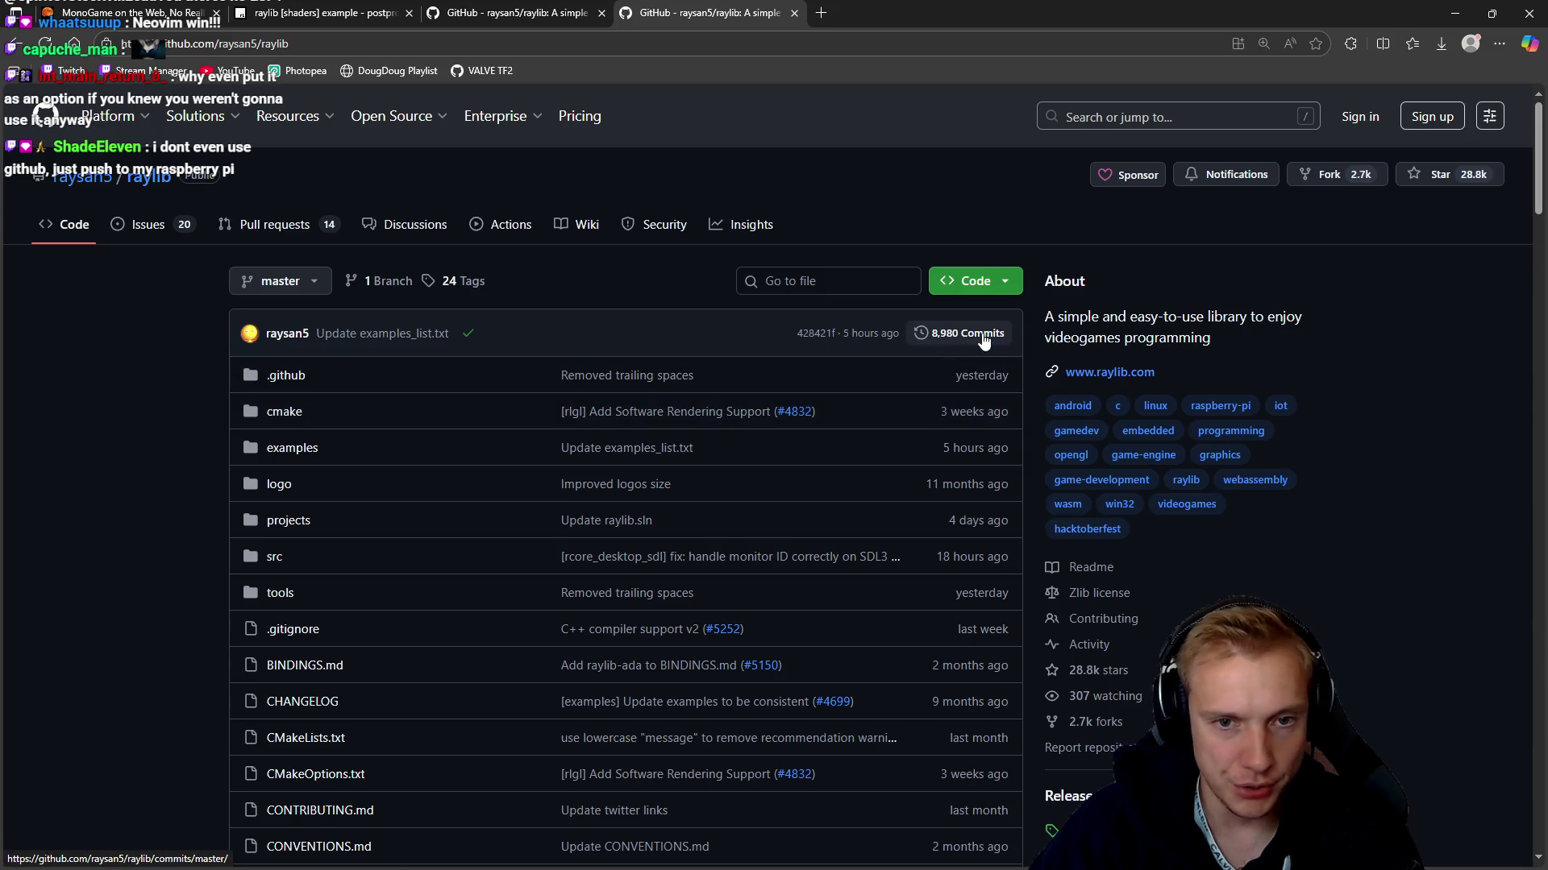
left_click(995, 287)
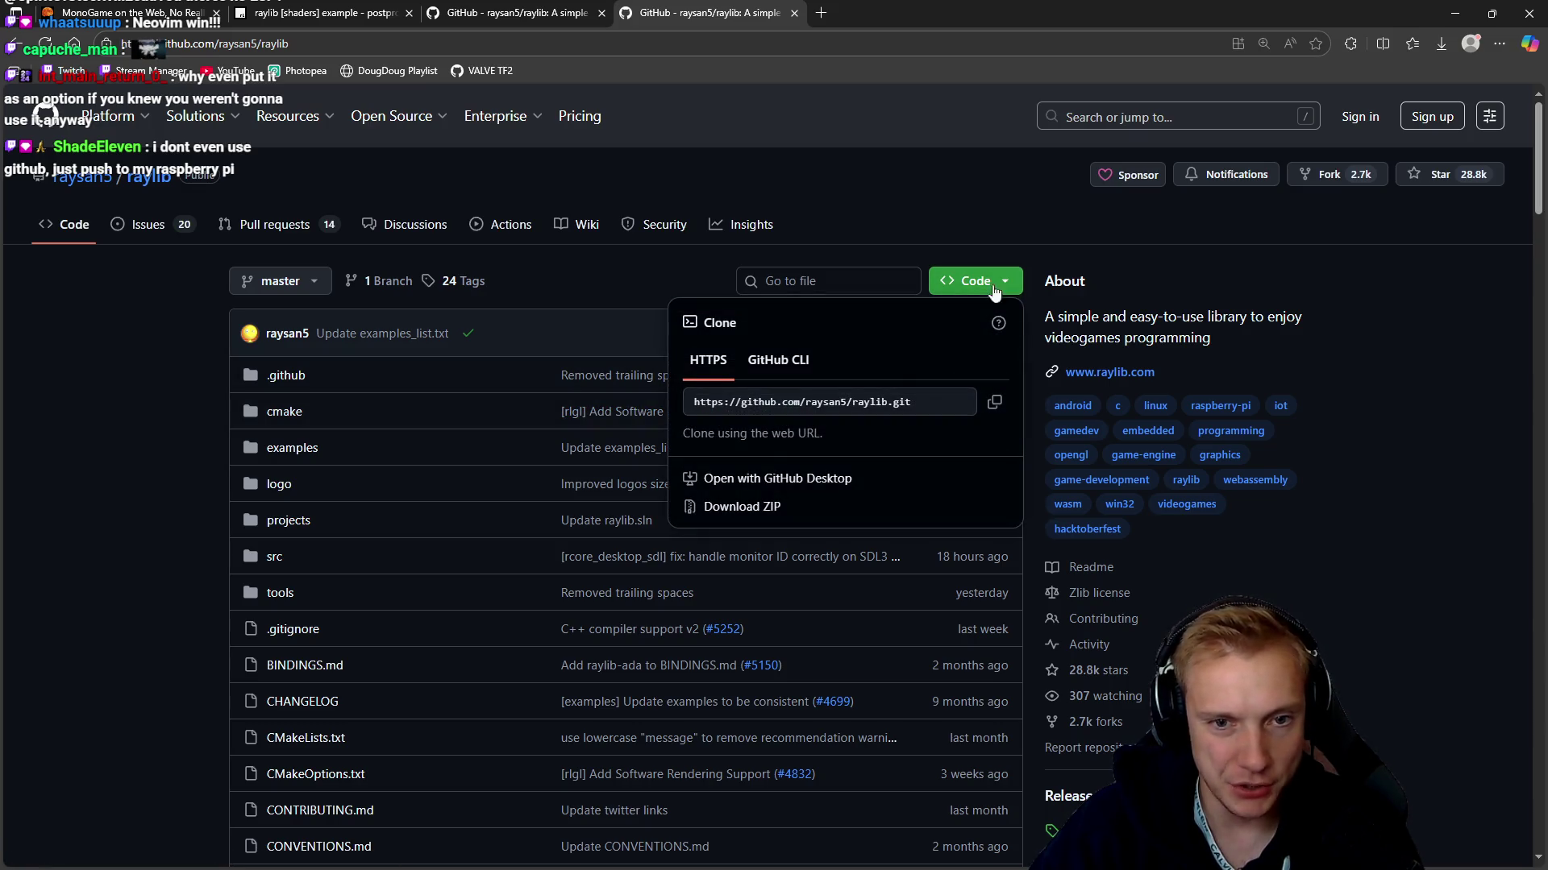
left_click(995, 401)
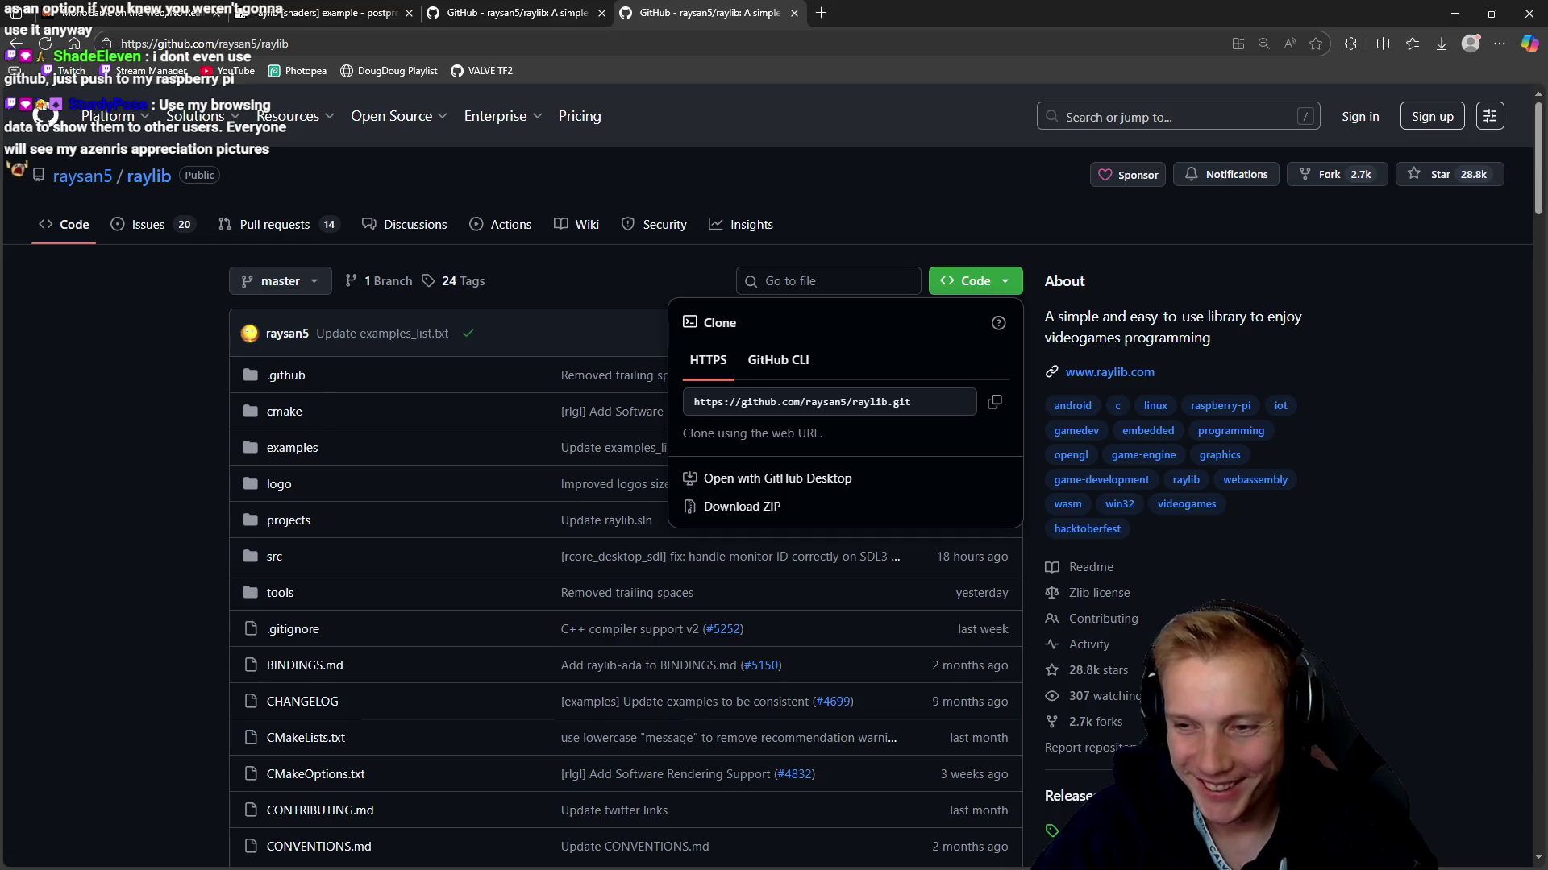
key("alt+Tab")
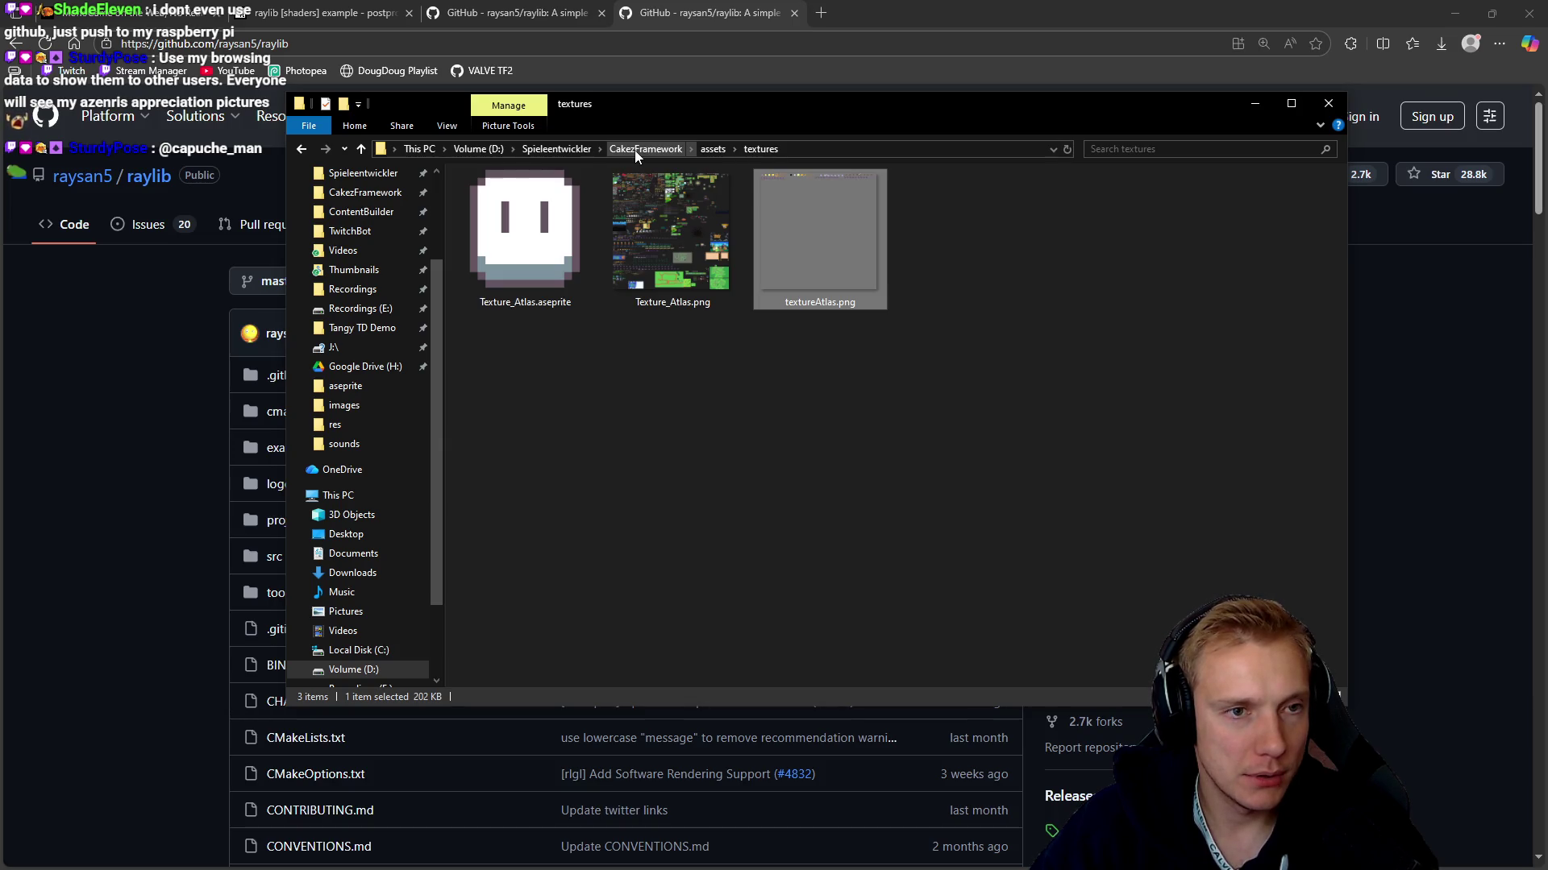
Create a folder named 'New Game' at the root of drive D:
left_click(479, 150)
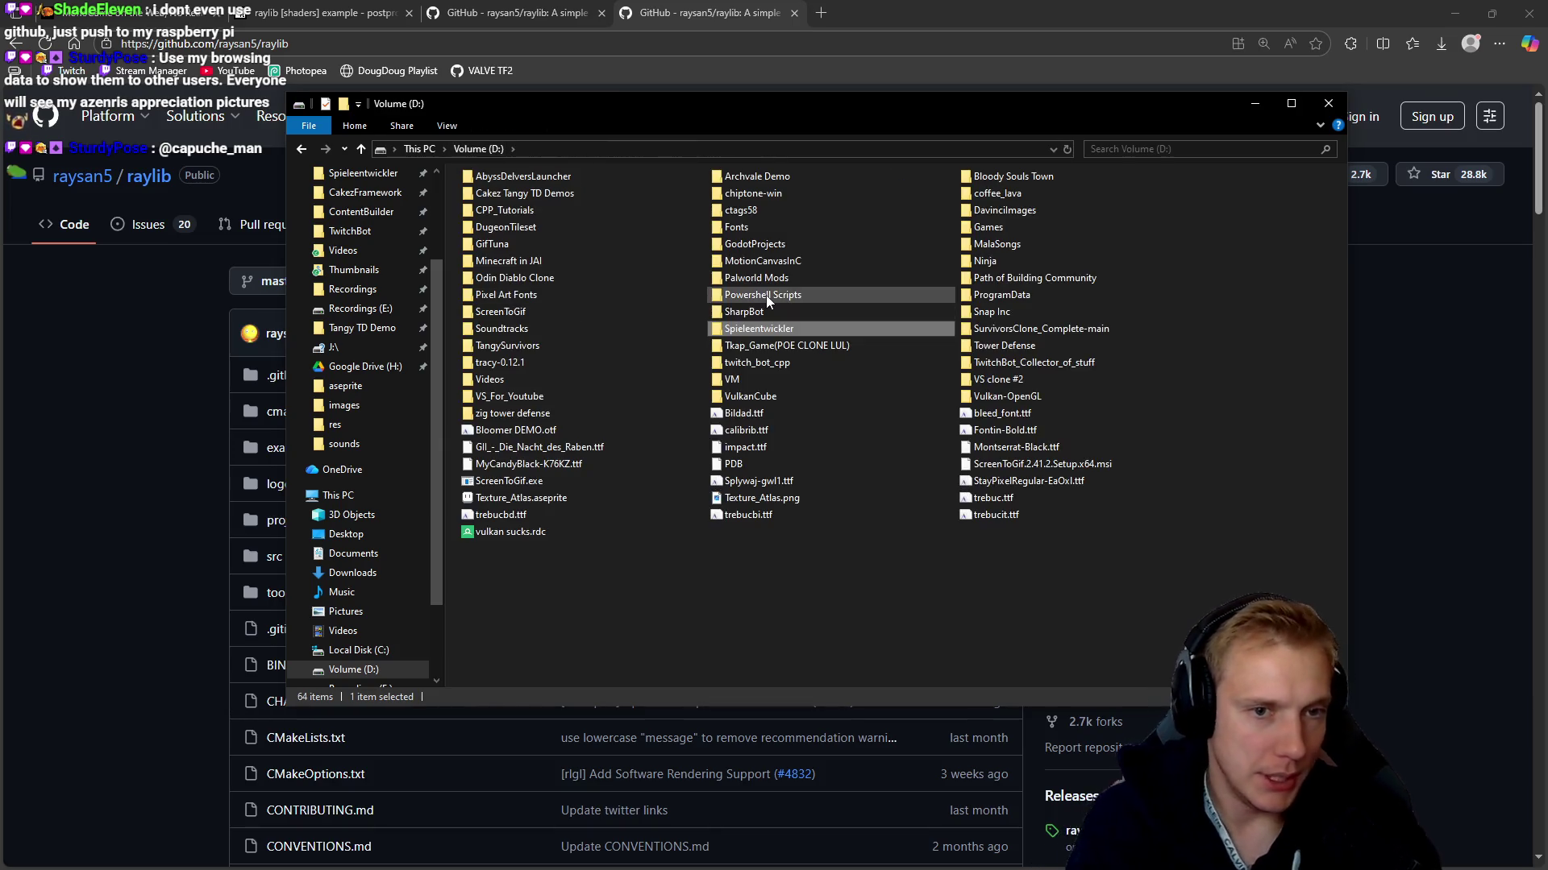
key("ctrl+shift+n")
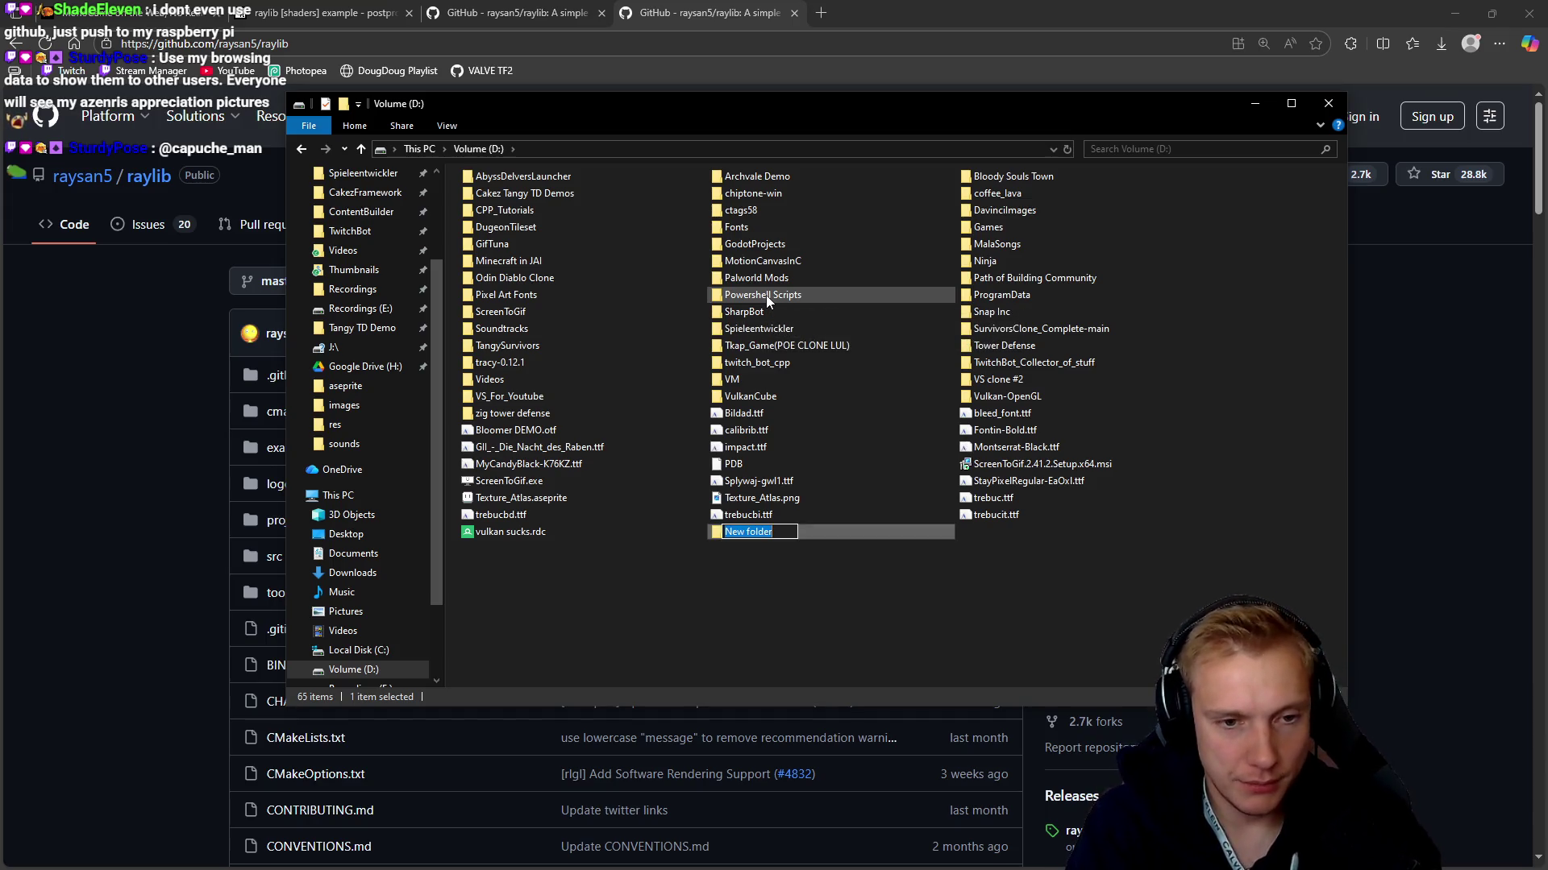
type("New Game")
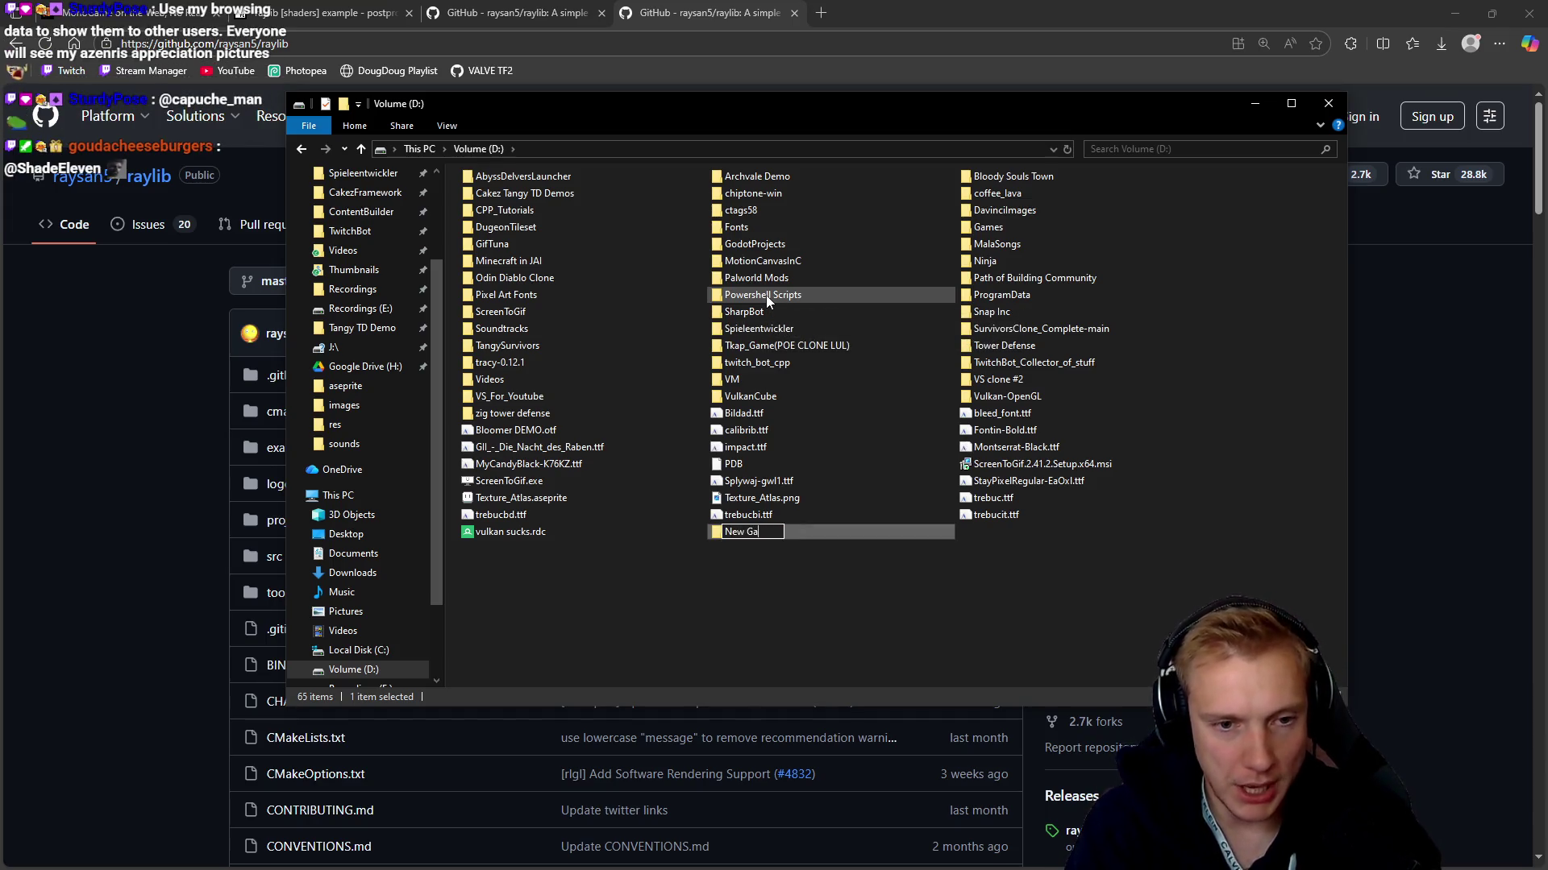
key("Return")
key("Return")
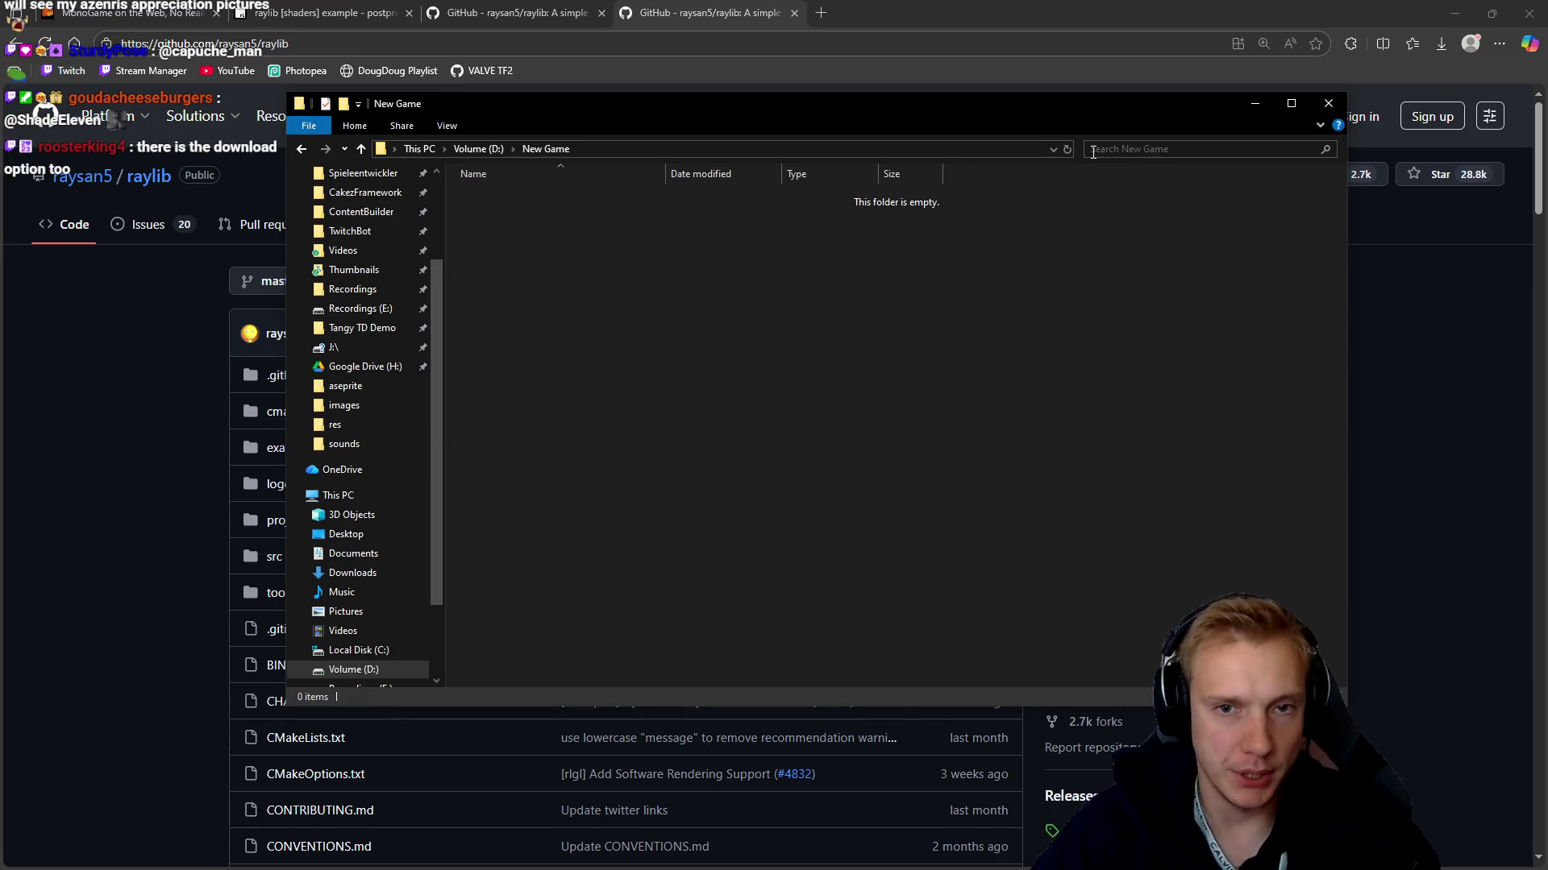
Launch a Command Prompt at D:\New Game using 'cmd' in the address bar
left_click(1002, 149)
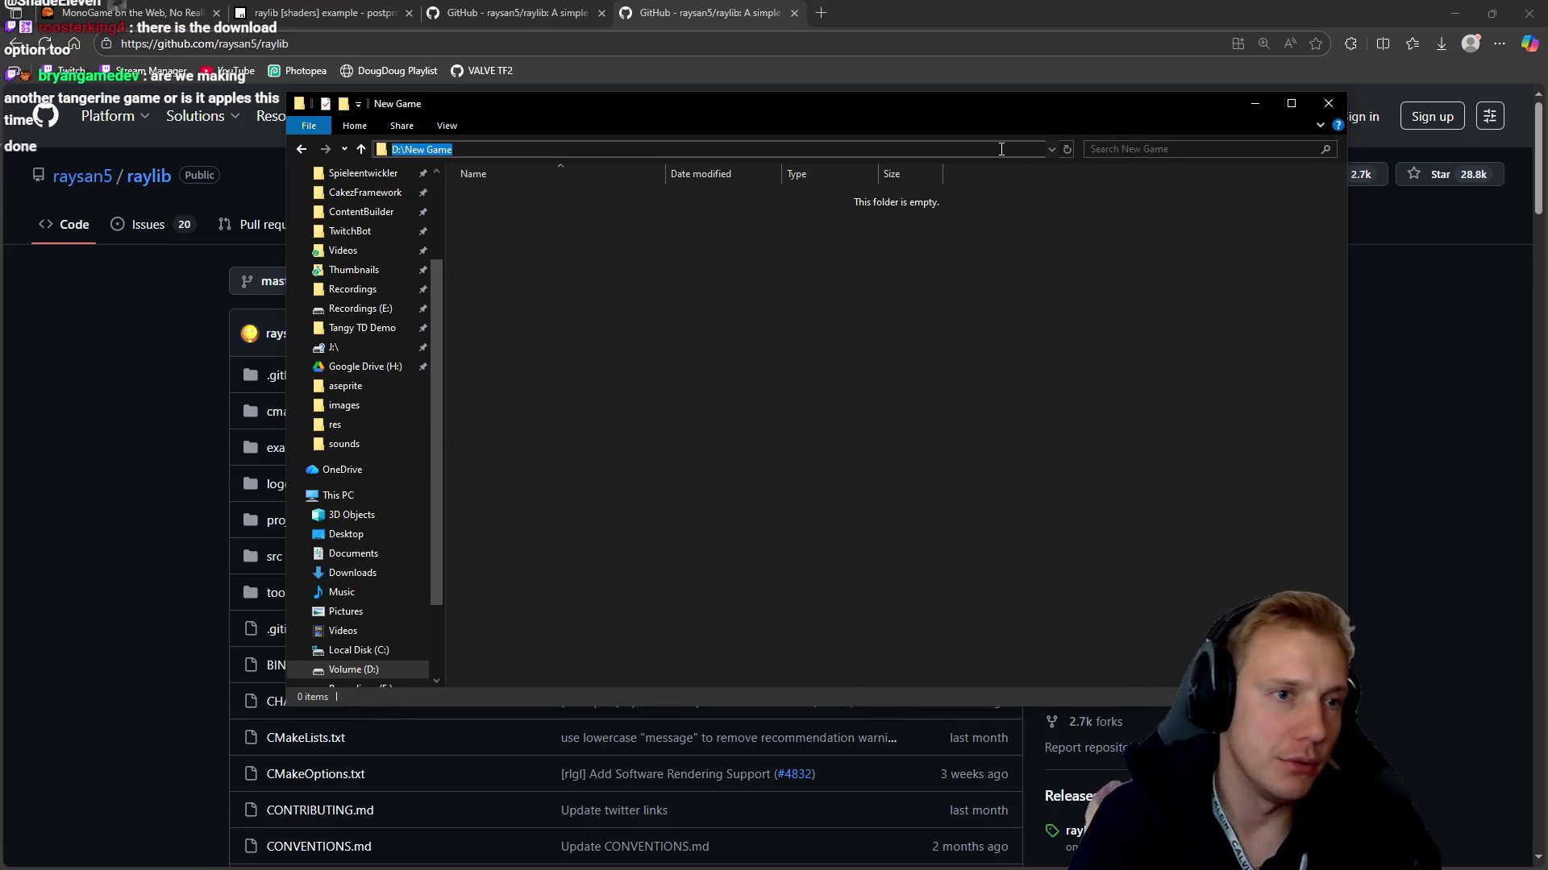
type("cmd")
key("Return")
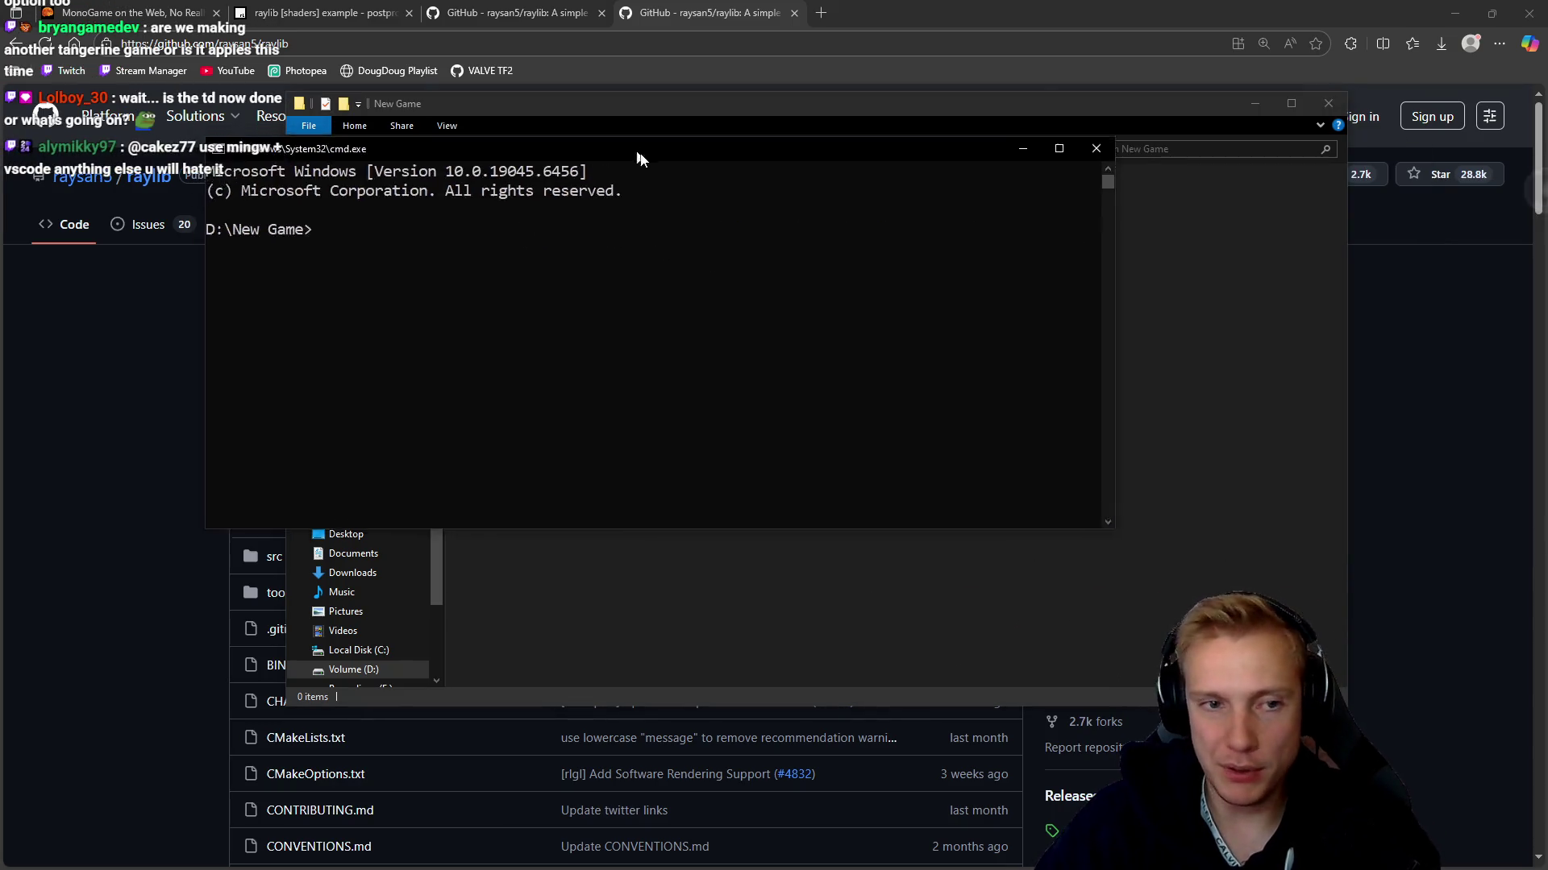
left_click_drag(641, 134, 724, 224)
type("git clone")
type("https://github.com/raysan5/raylib.git")
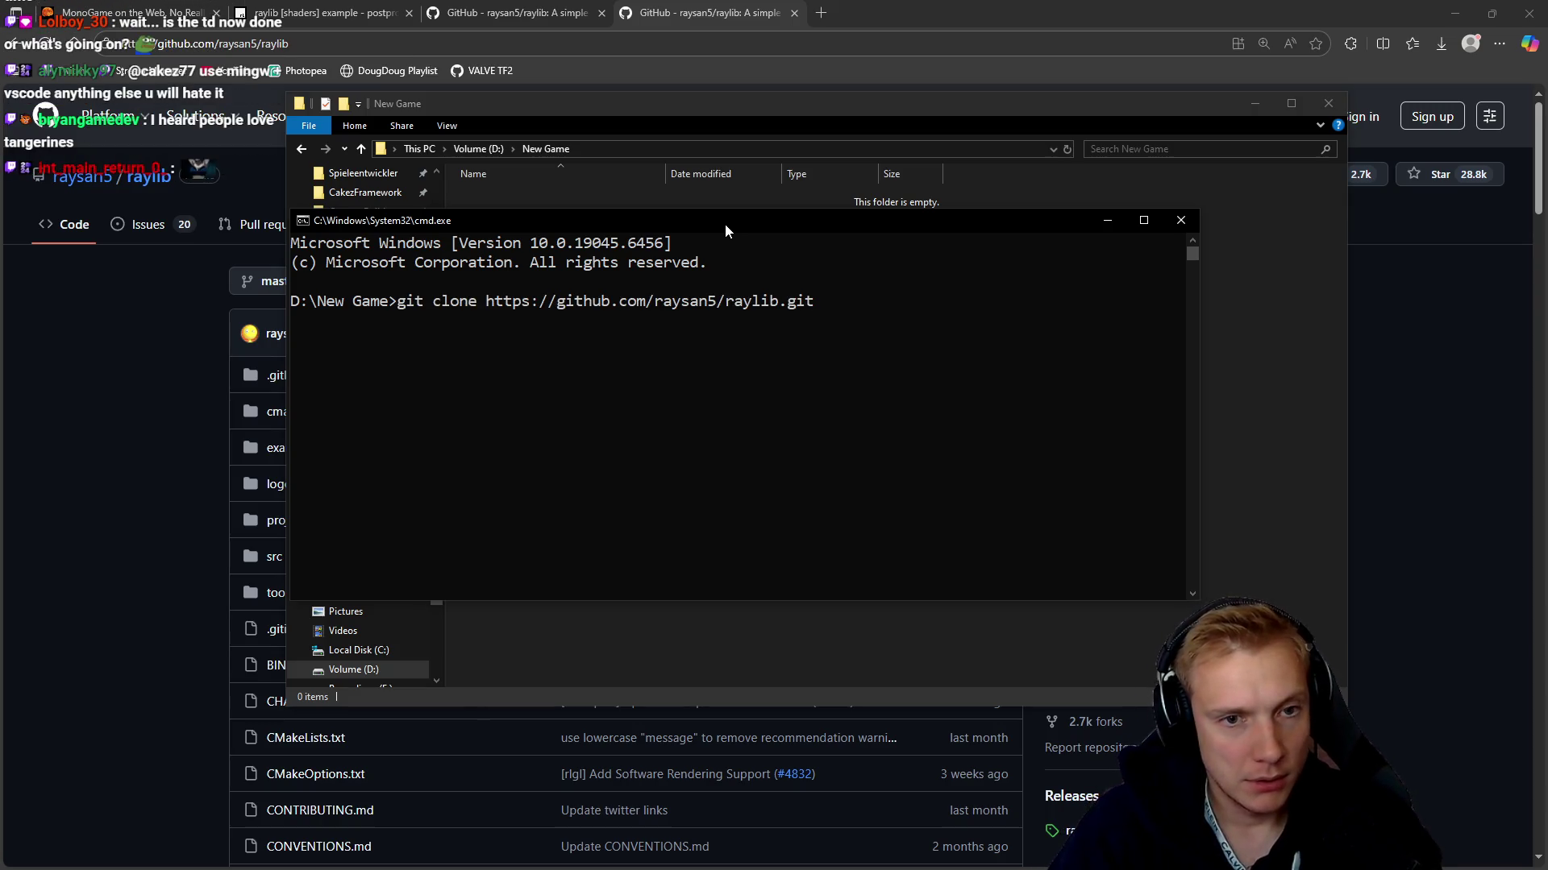
type("--")
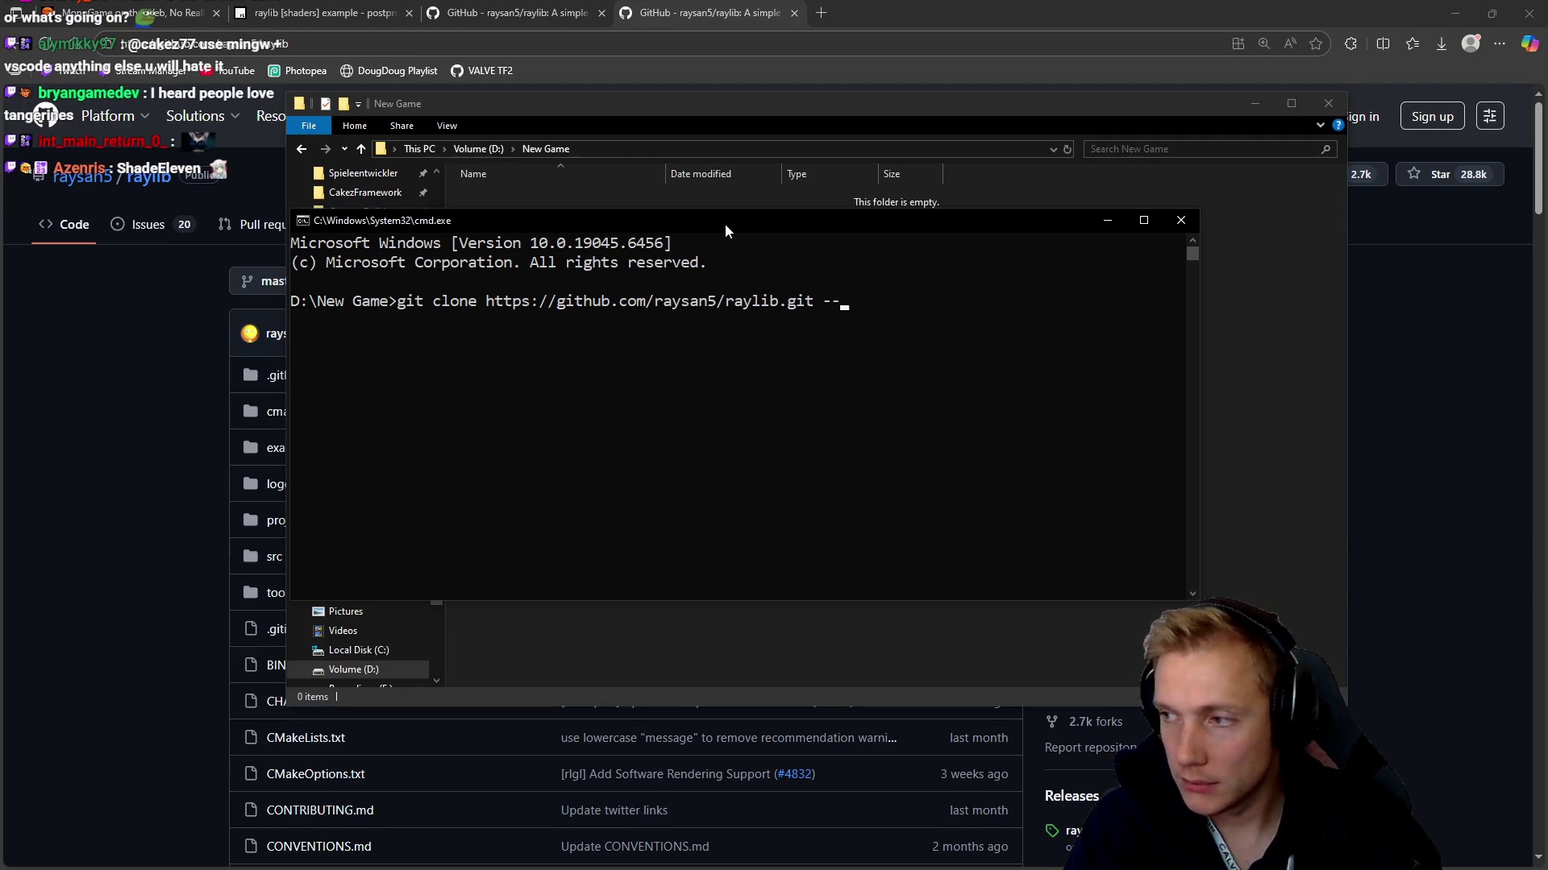
left_click(153, 422)
scroll(221, 449, "down", 1)
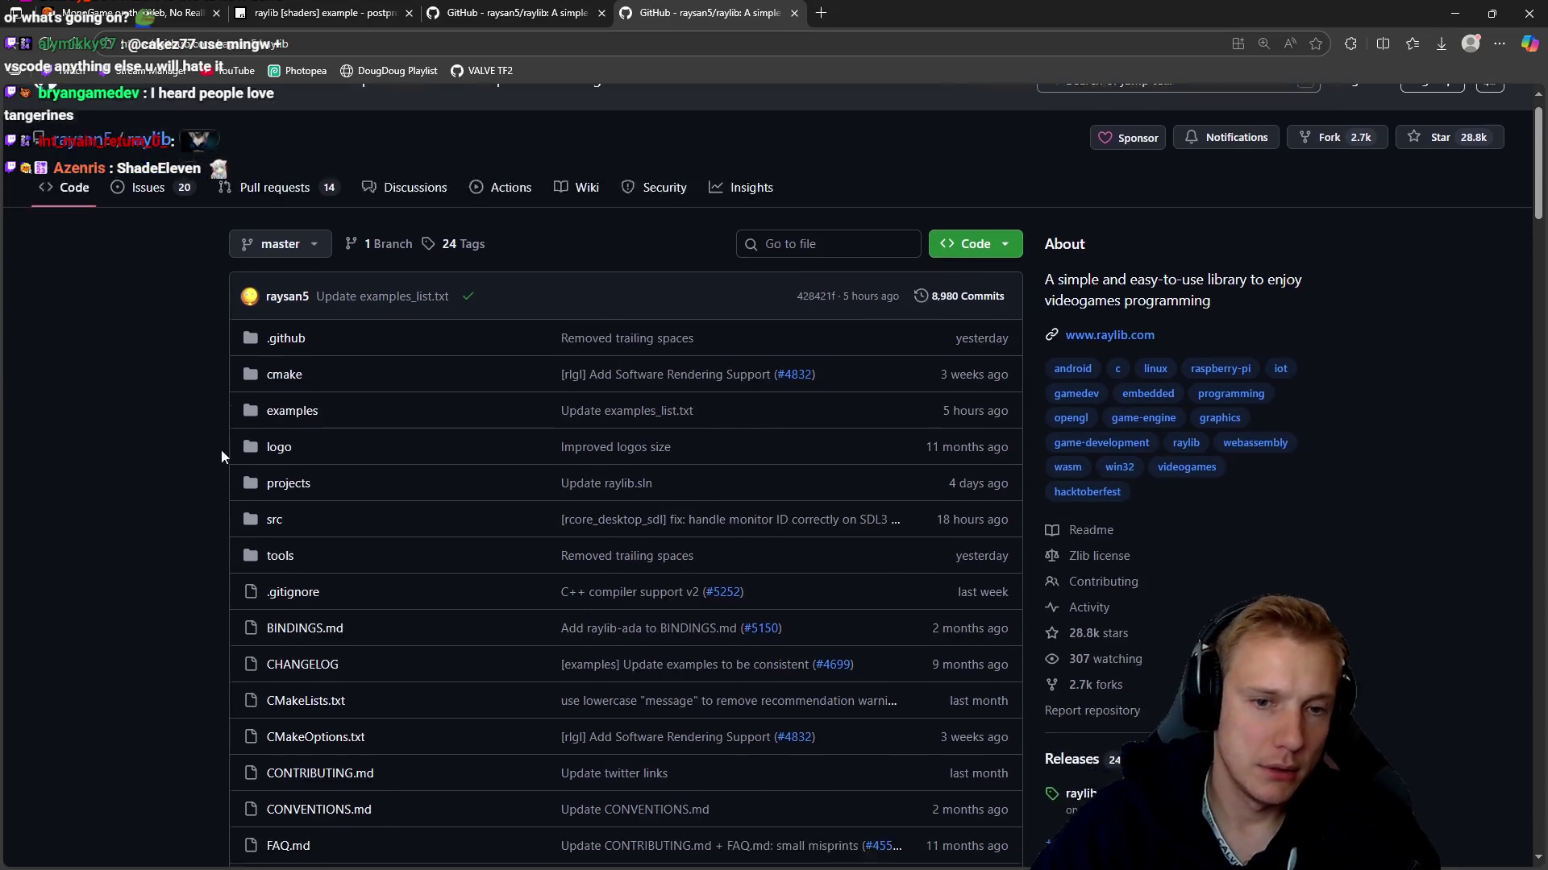
Scroll the raylib README down to its learning and docs and contact sections
scroll(221, 455, "down", 15)
scroll(158, 370, "down", 20)
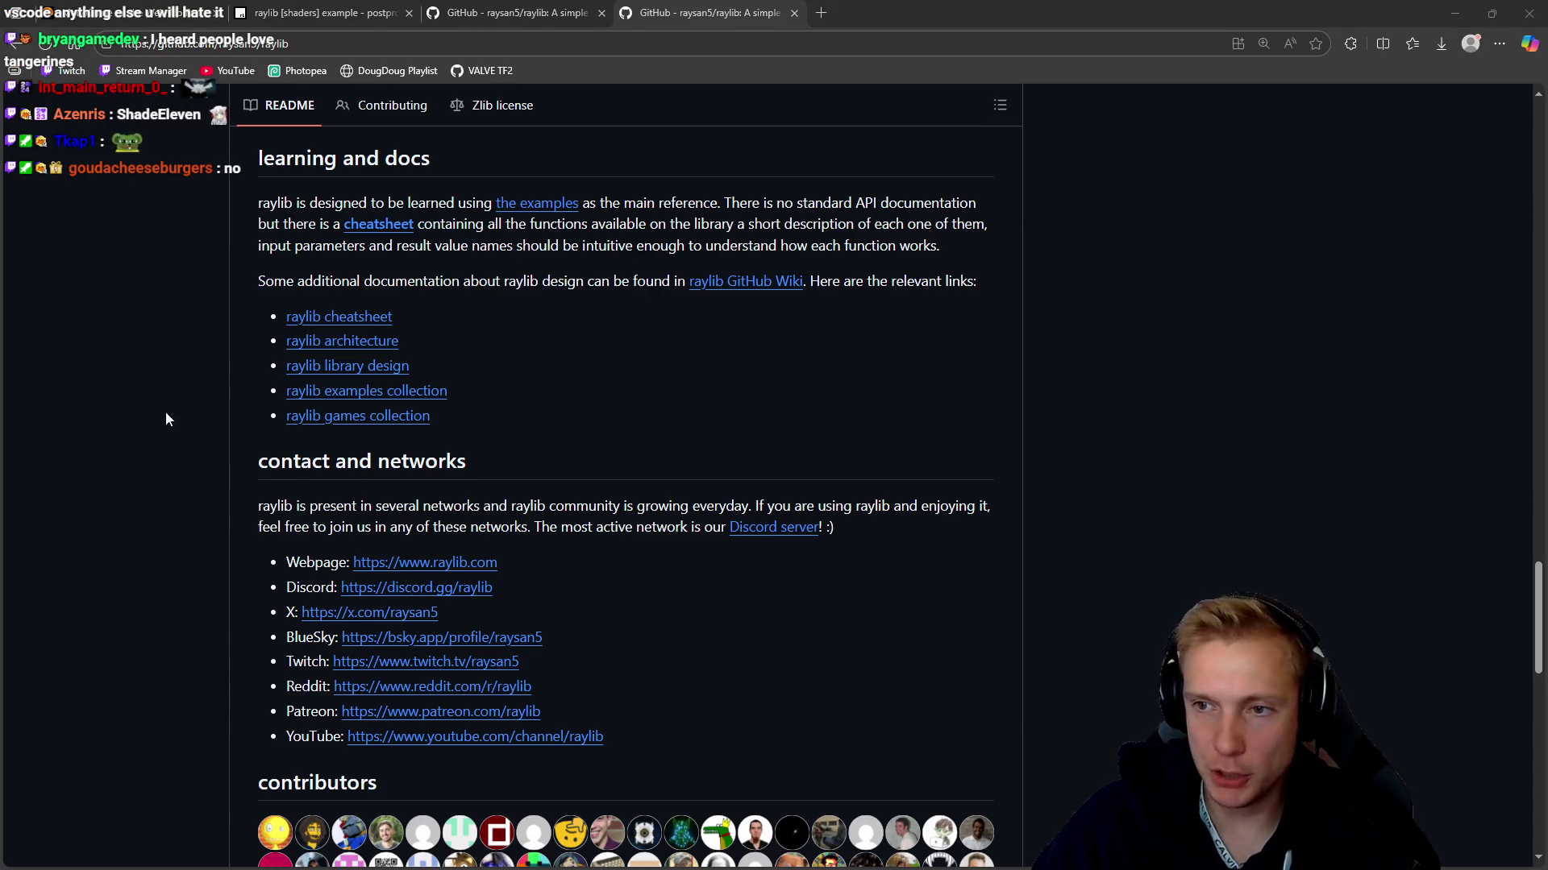
key("alt+Tab")
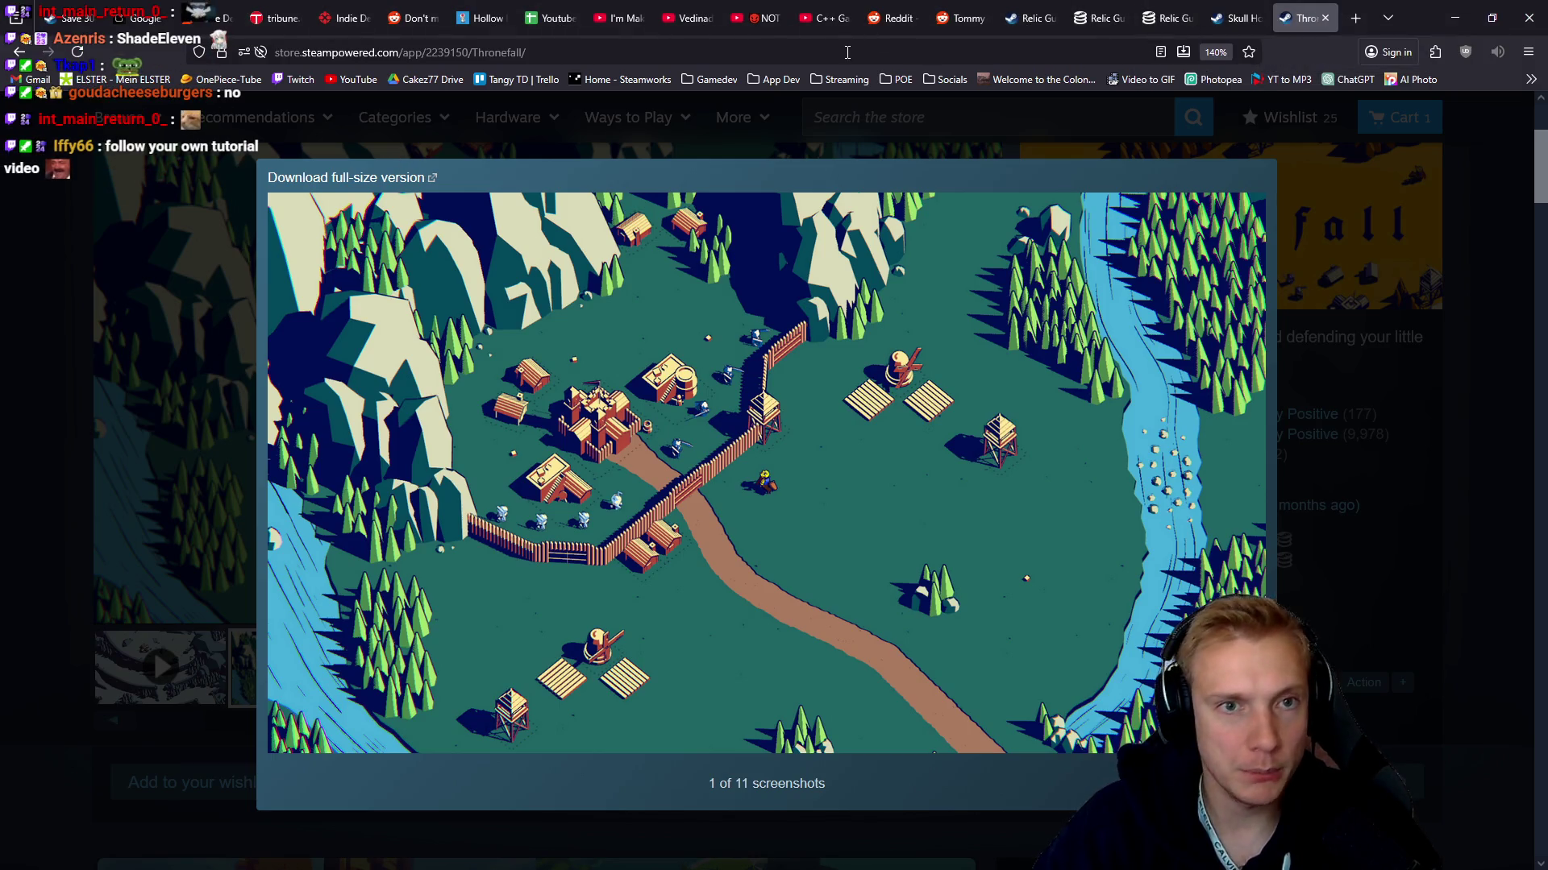
Search 'tangy td demo steam db' and open the Tangy TD Demo page on SteamDB
left_click(847, 52)
type("tangy td st")
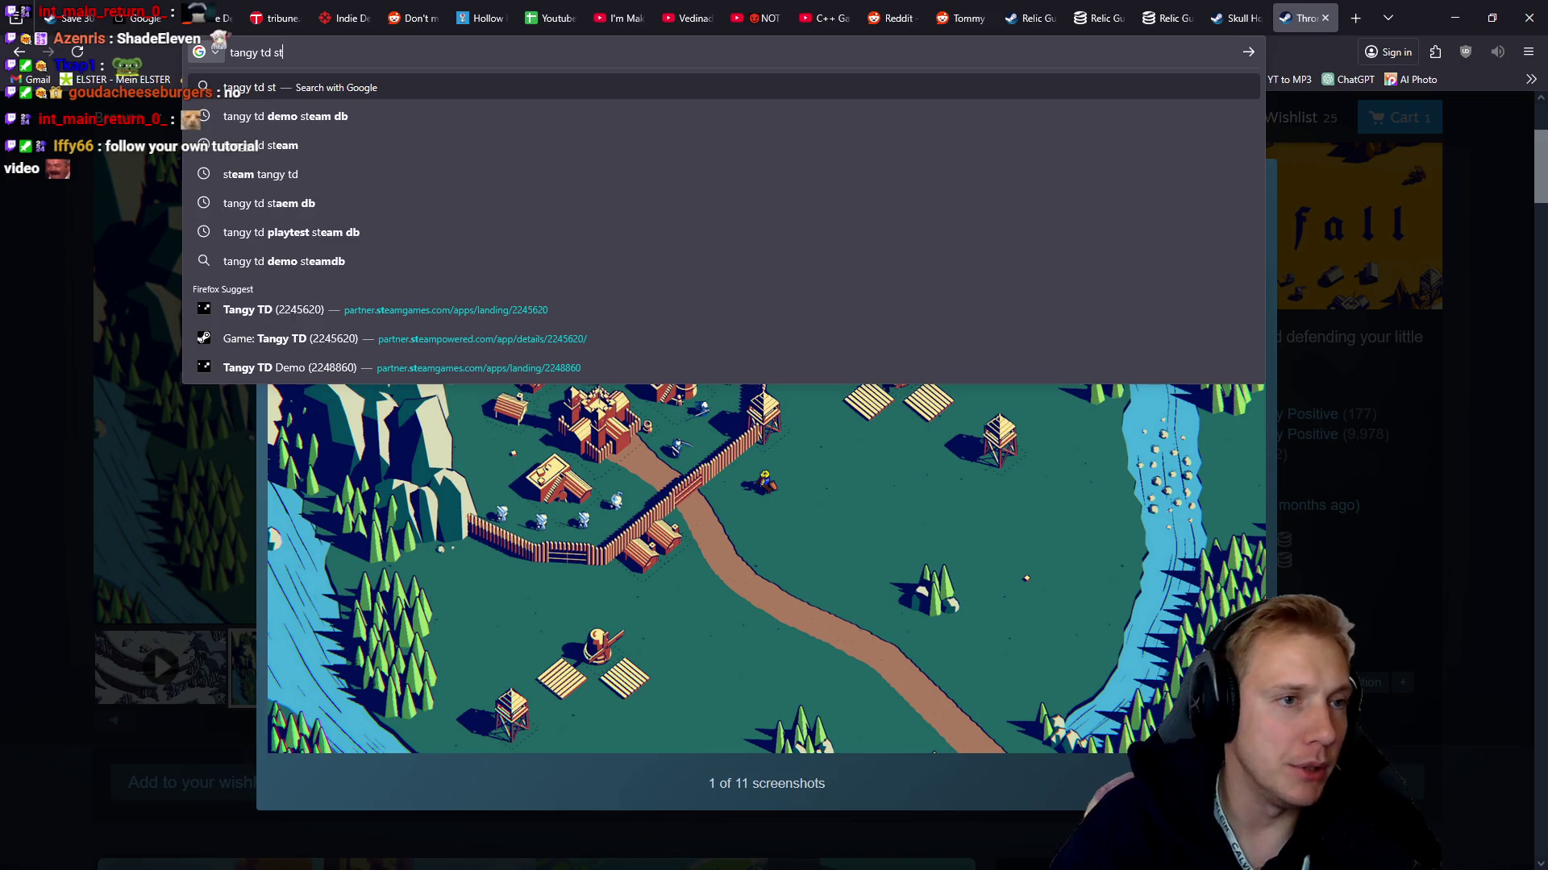
key("Down")
key("Return")
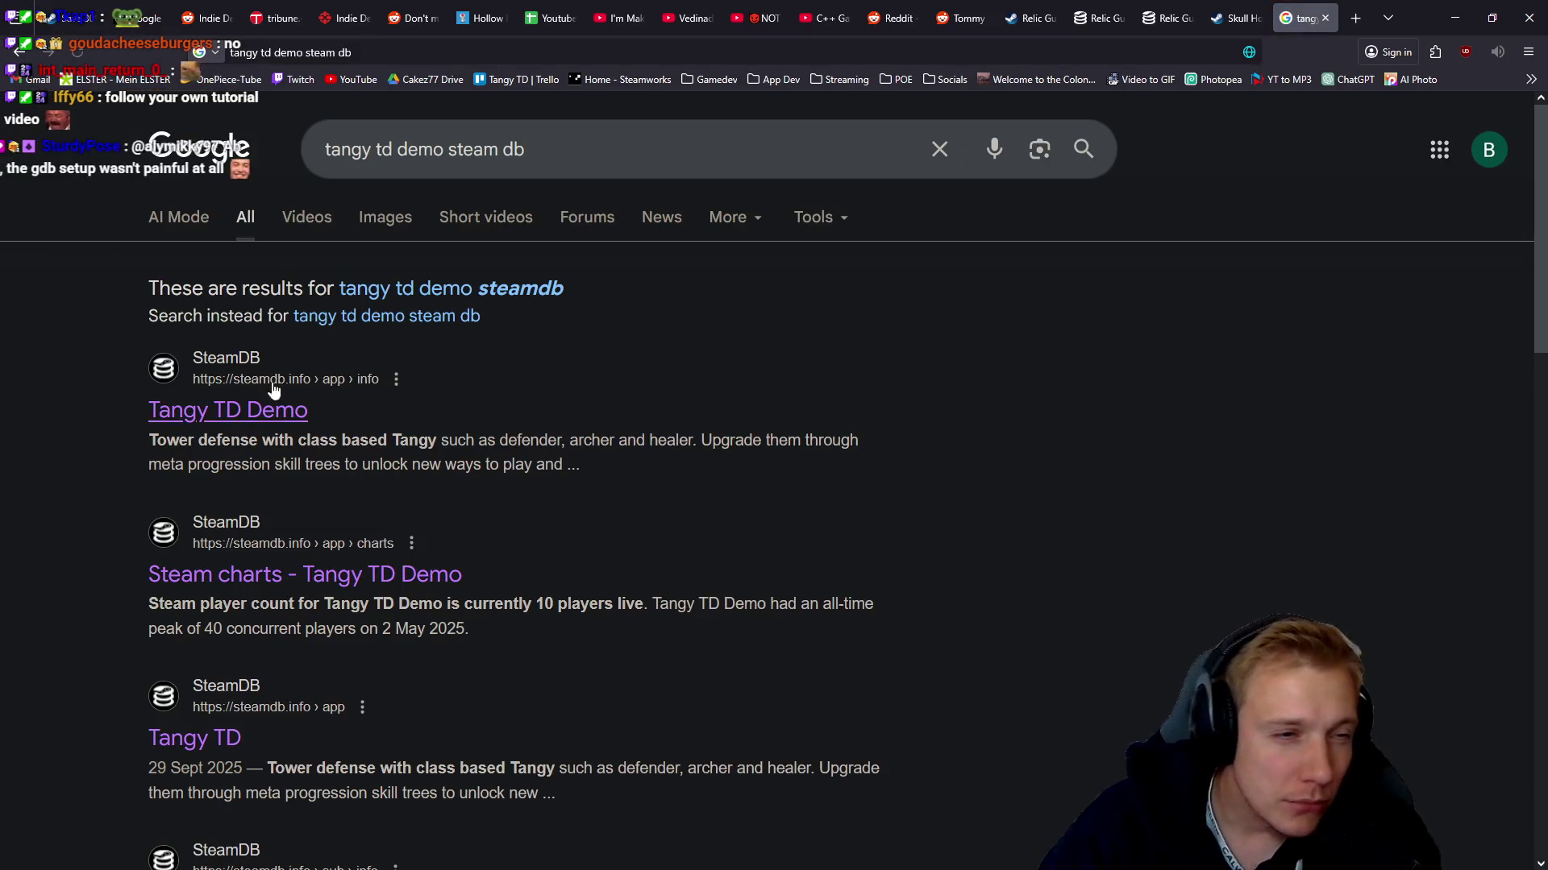
left_click(238, 413)
Open the demo's player-count charts, showing 0 players now and a 40 all-time peak
scroll(1254, 270, "down", 3)
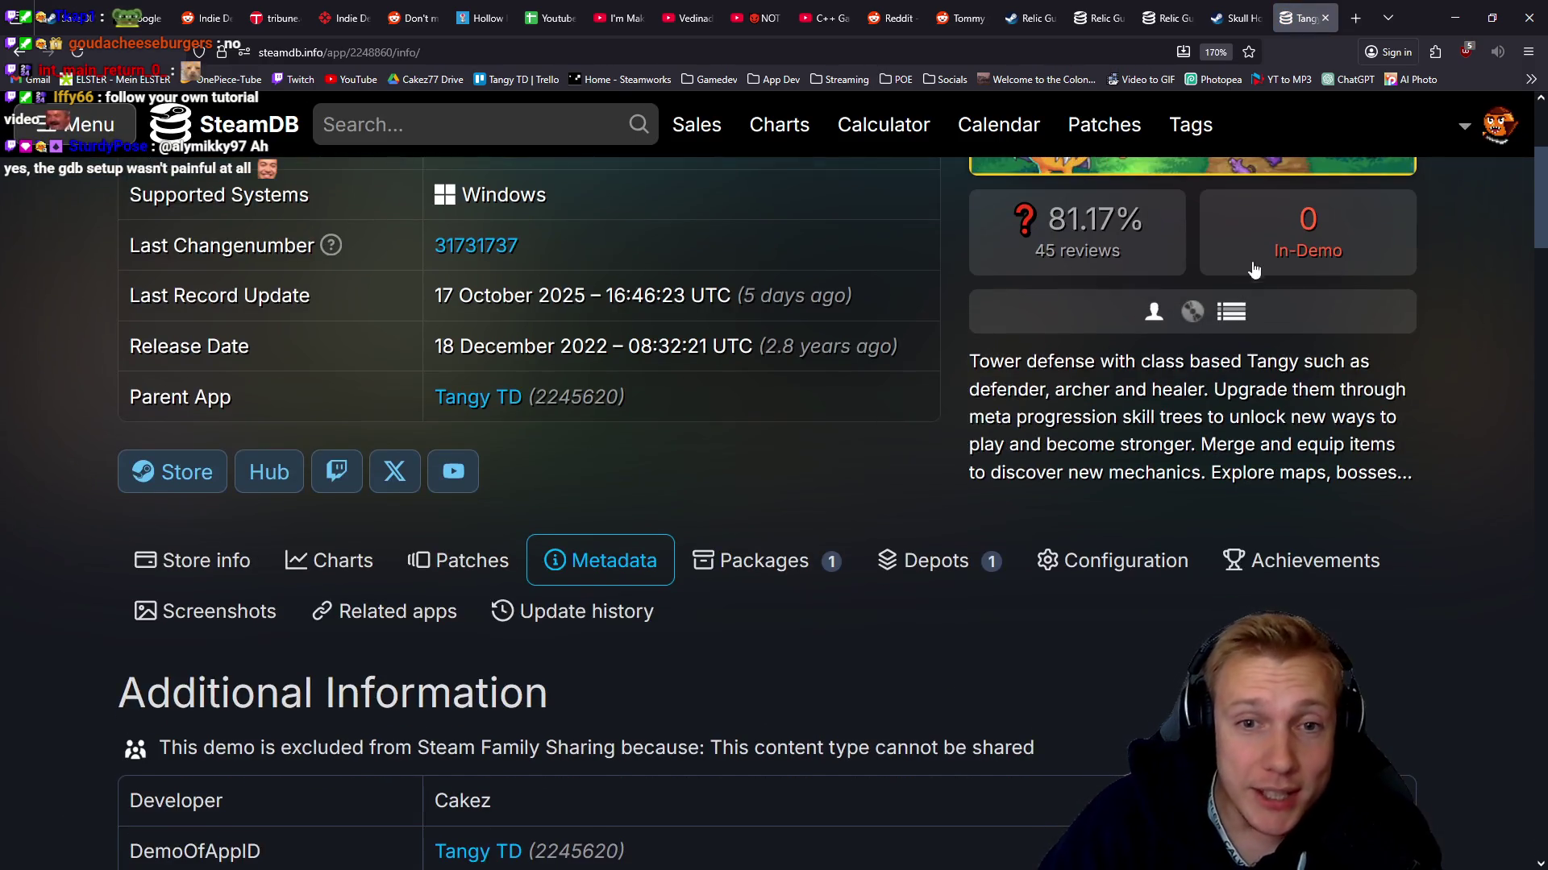
scroll(806, 435, "down", 3)
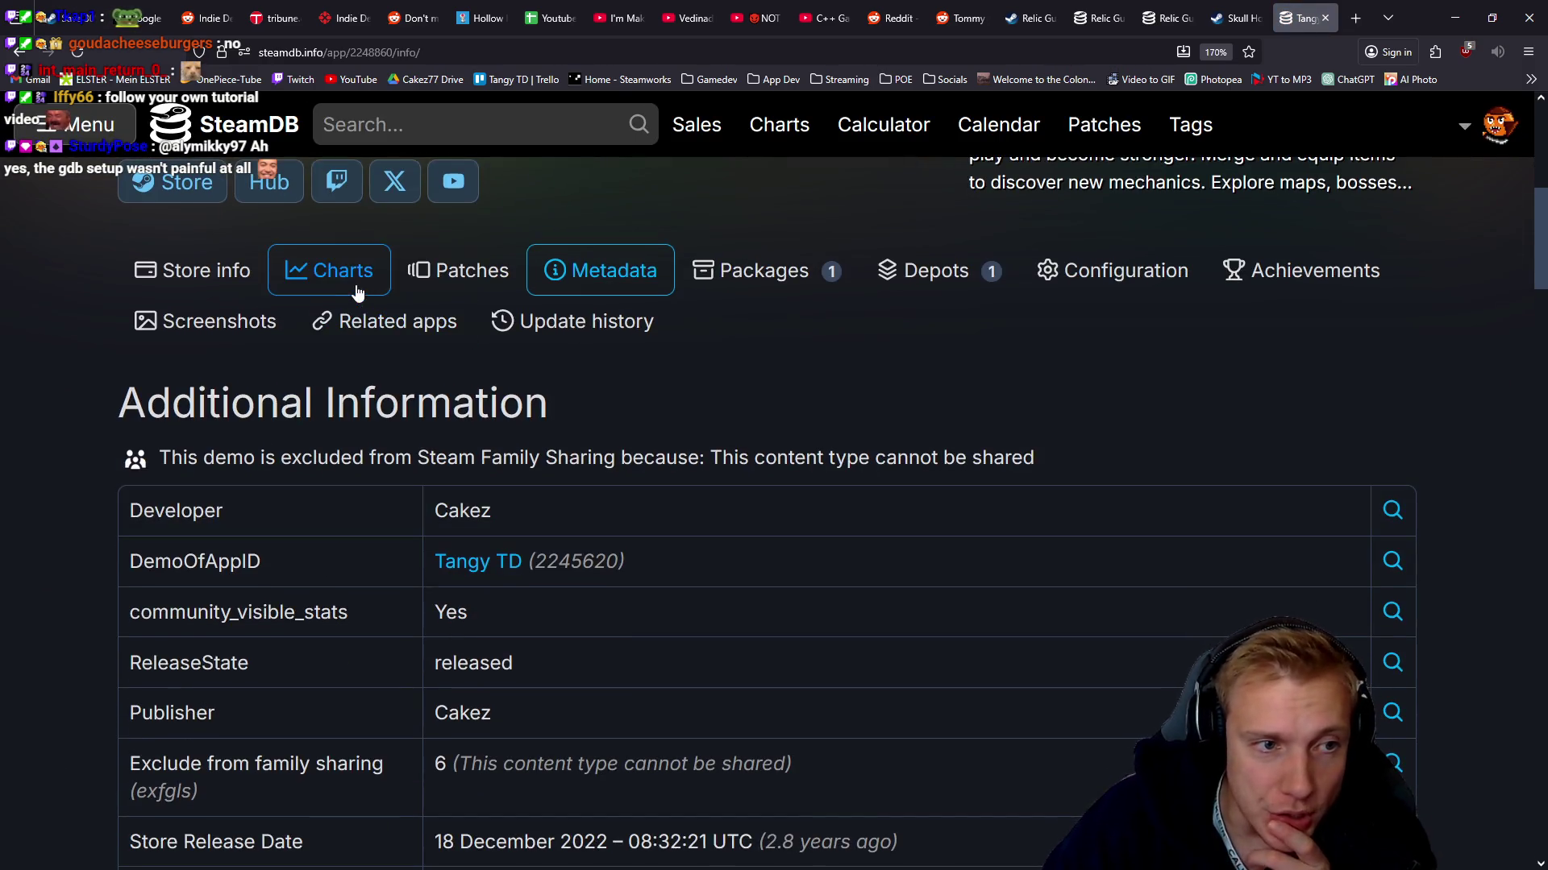
left_click(357, 292)
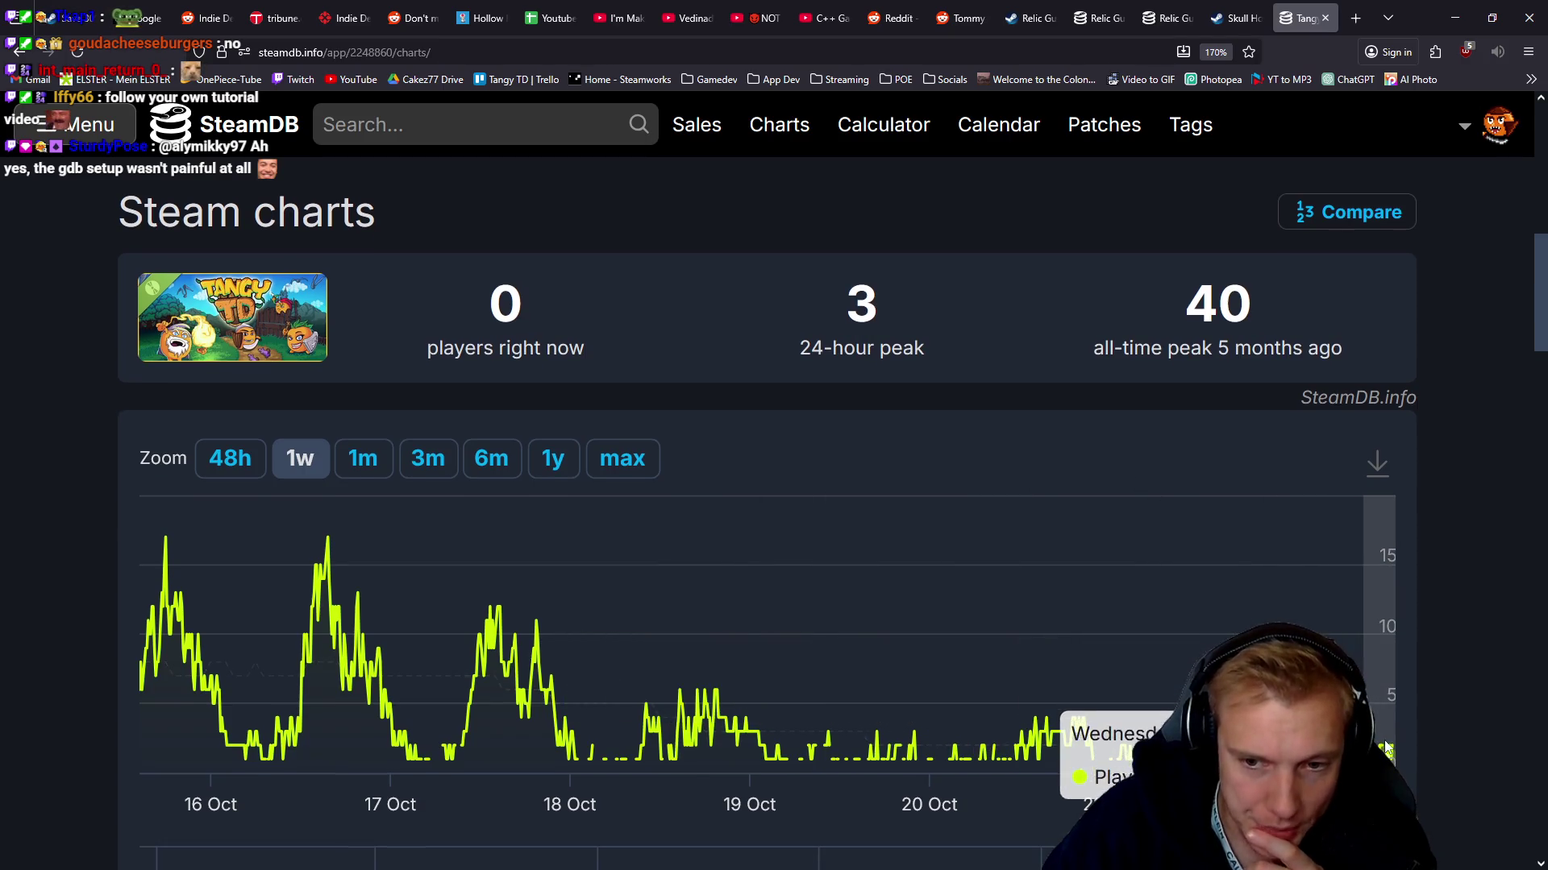